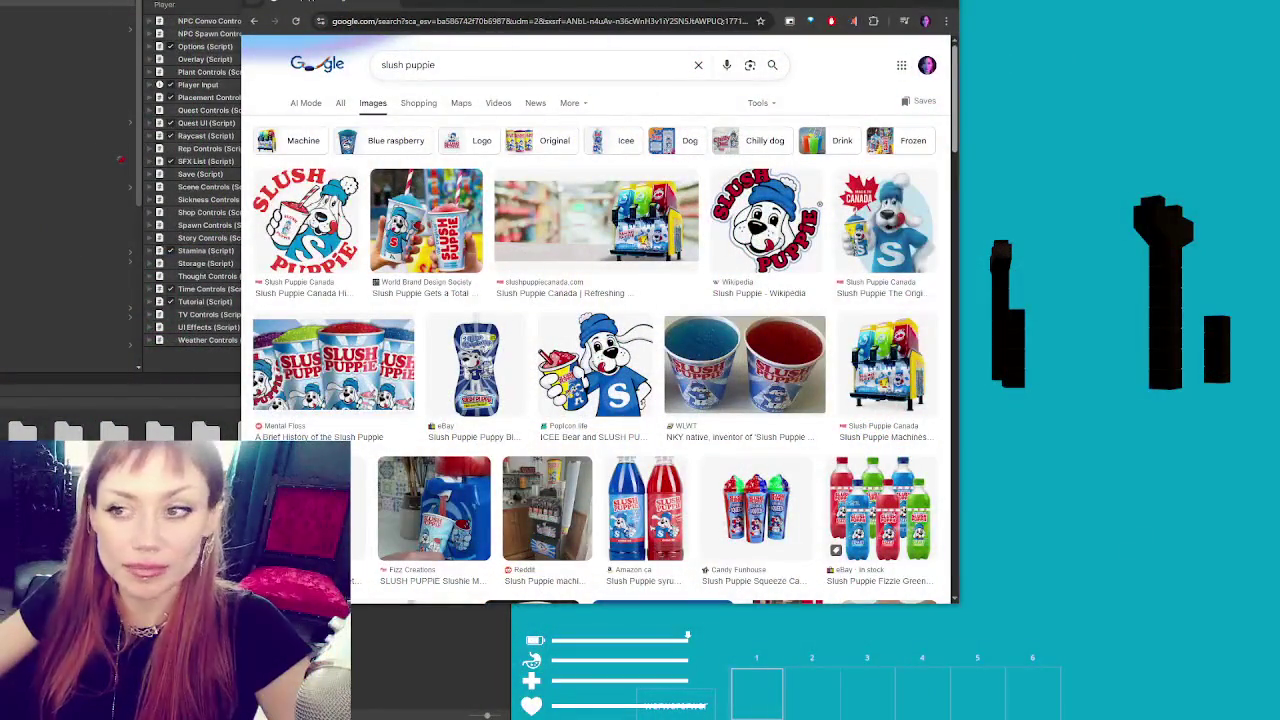
- Preview the slush puppie cups, blue-and-red slush and slushie machine images
click(426, 220)
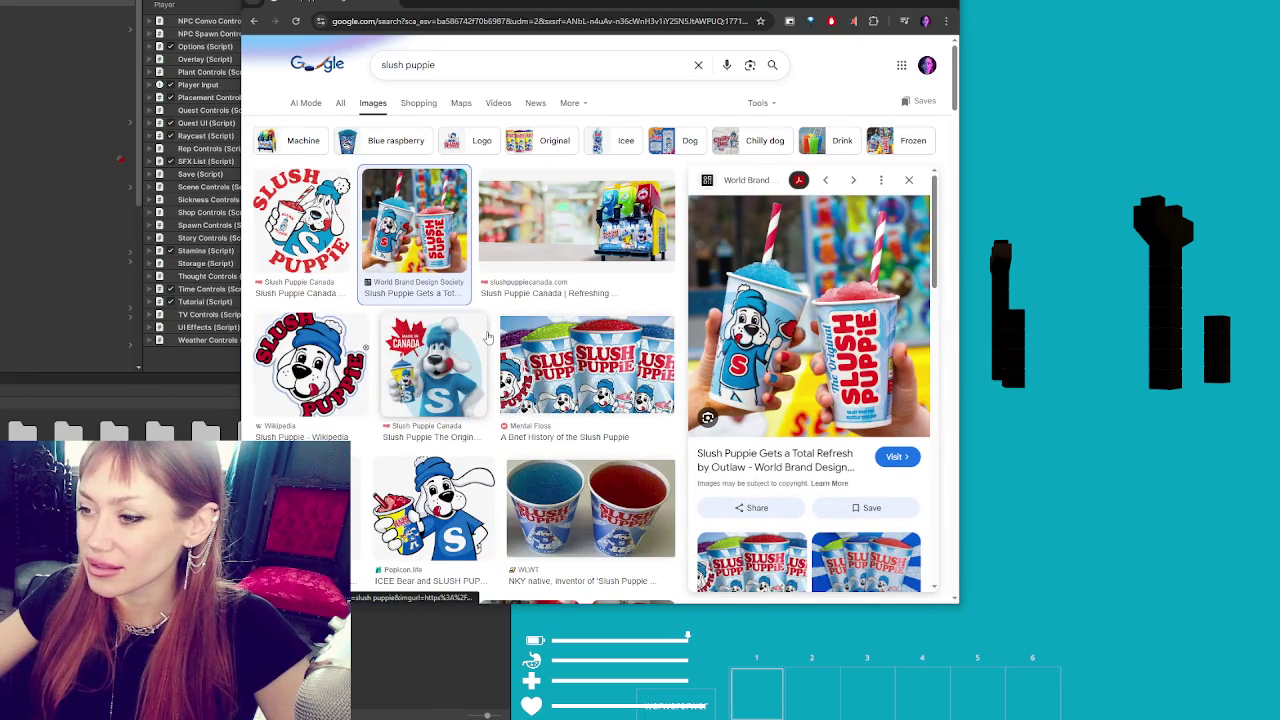
click(598, 518)
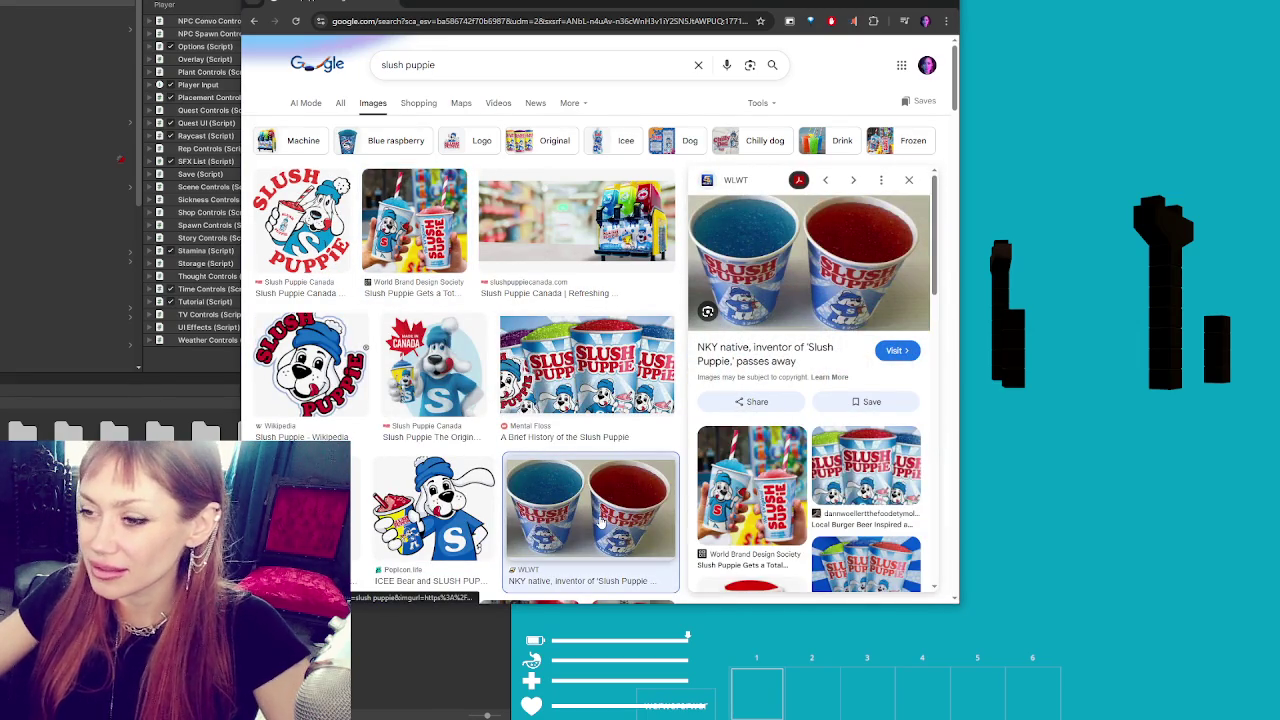
scroll(547, 451, down, 3)
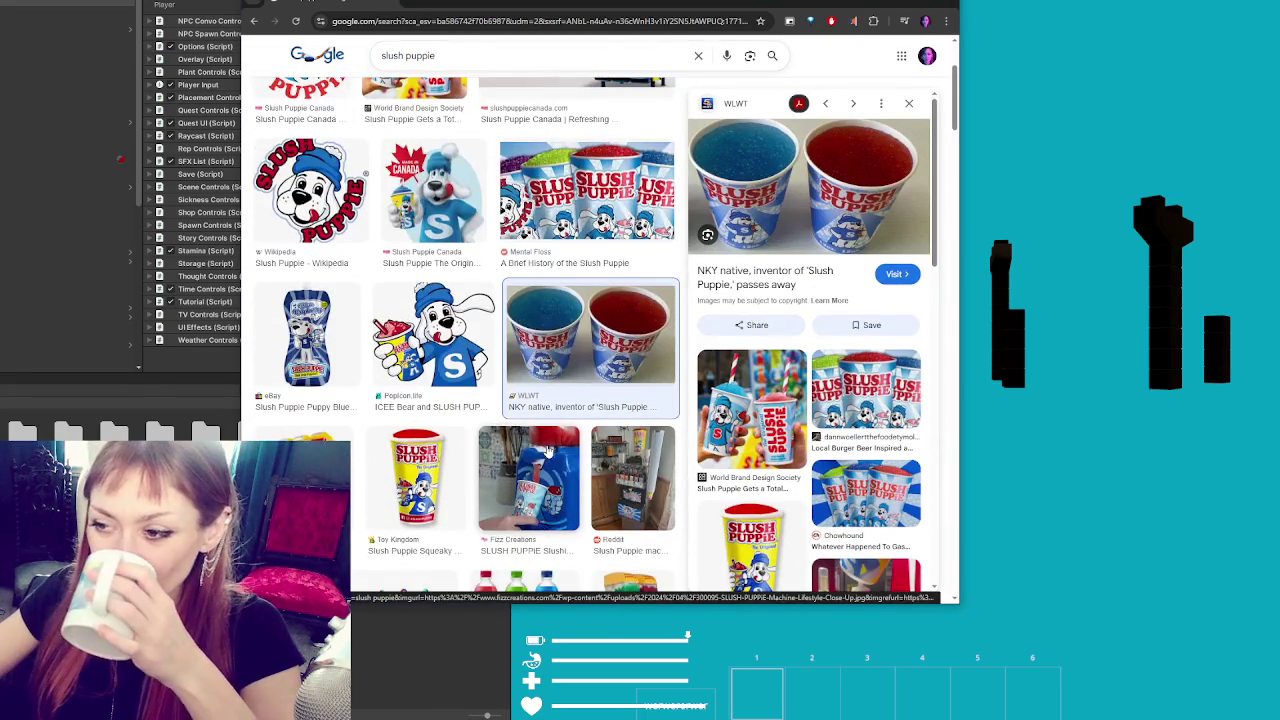
click(562, 465)
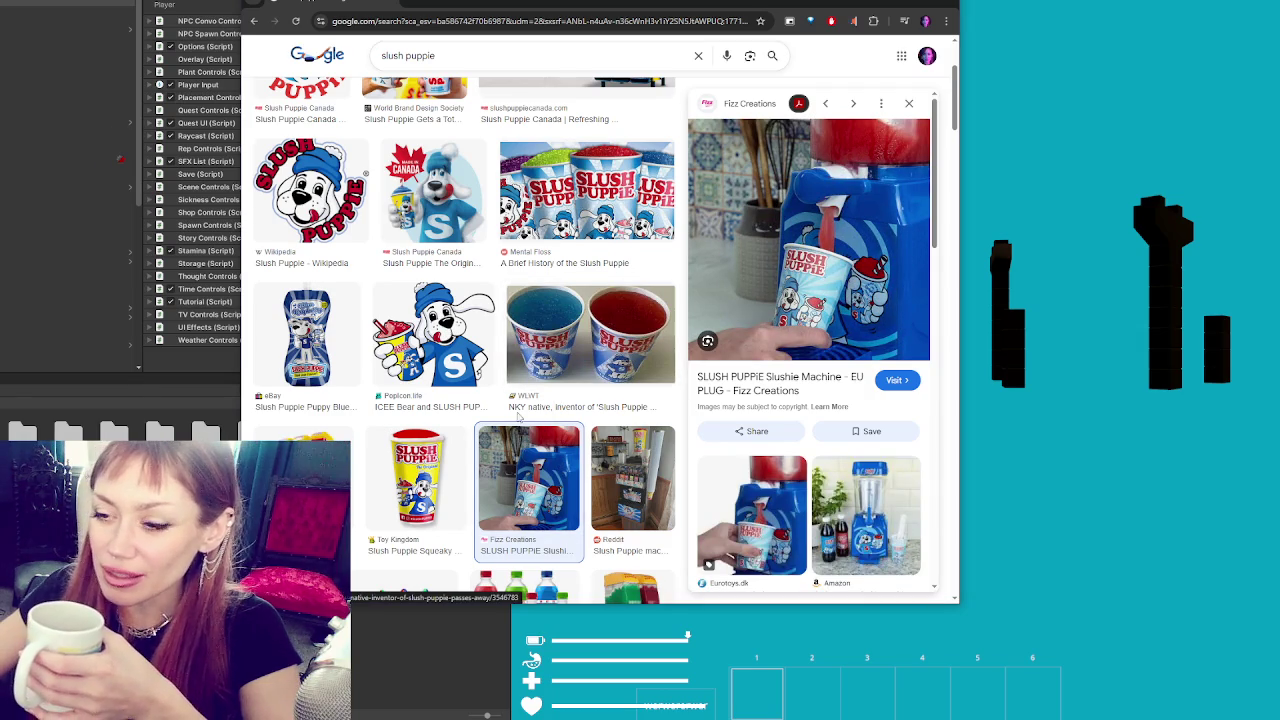
- Scroll further, preview the slush cups on the picnic table, then close Chrome
scroll(556, 401, down, 2)
scroll(497, 401, down, 2)
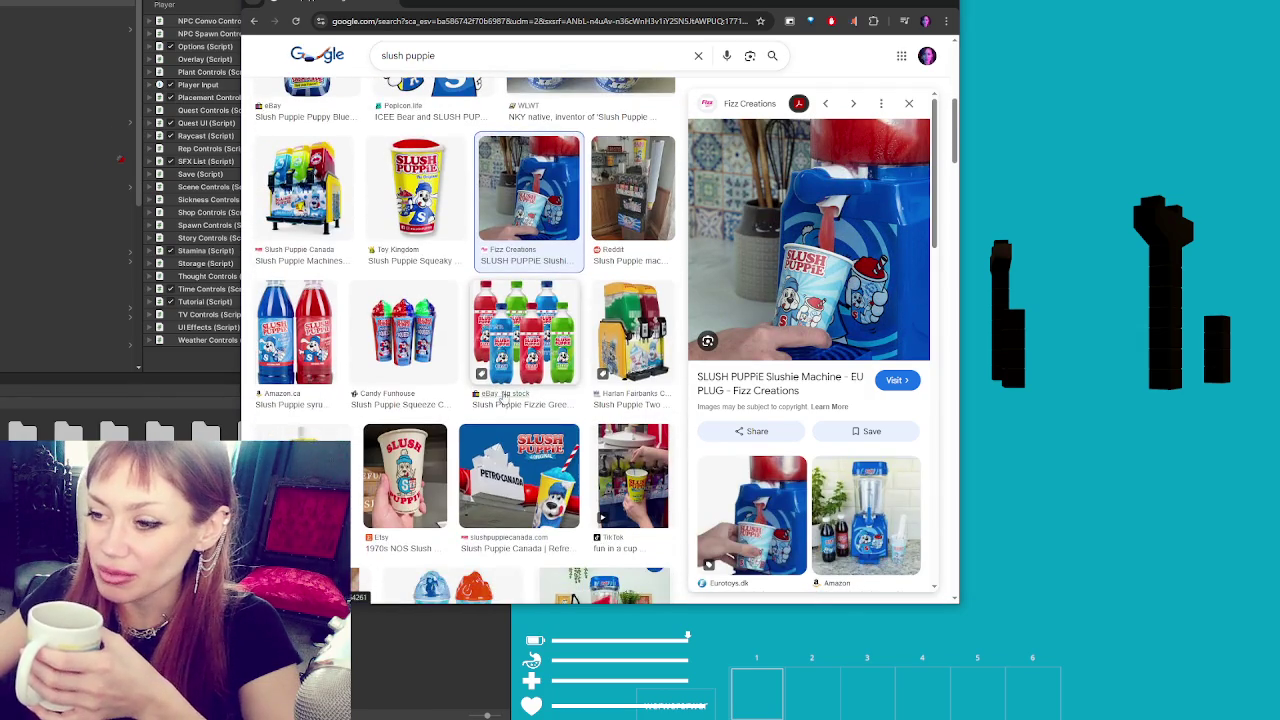
scroll(504, 397, down, 4)
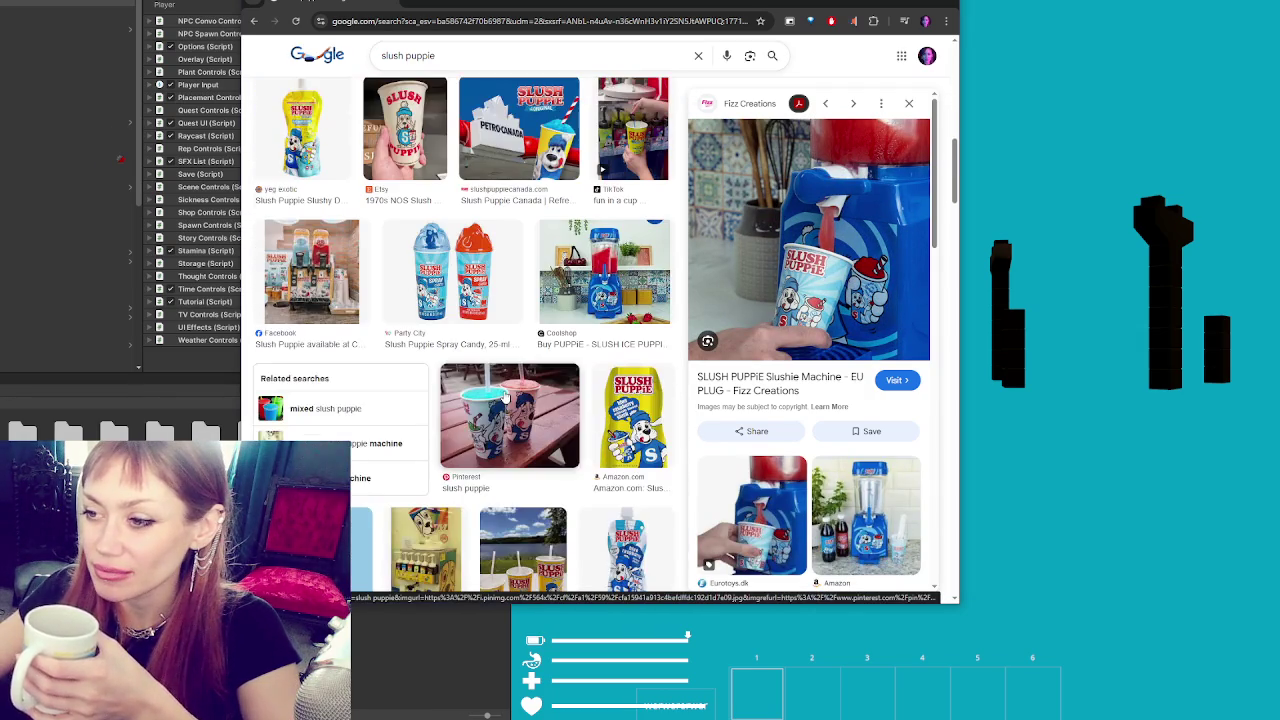
click(505, 397)
scroll(505, 397, down, 2)
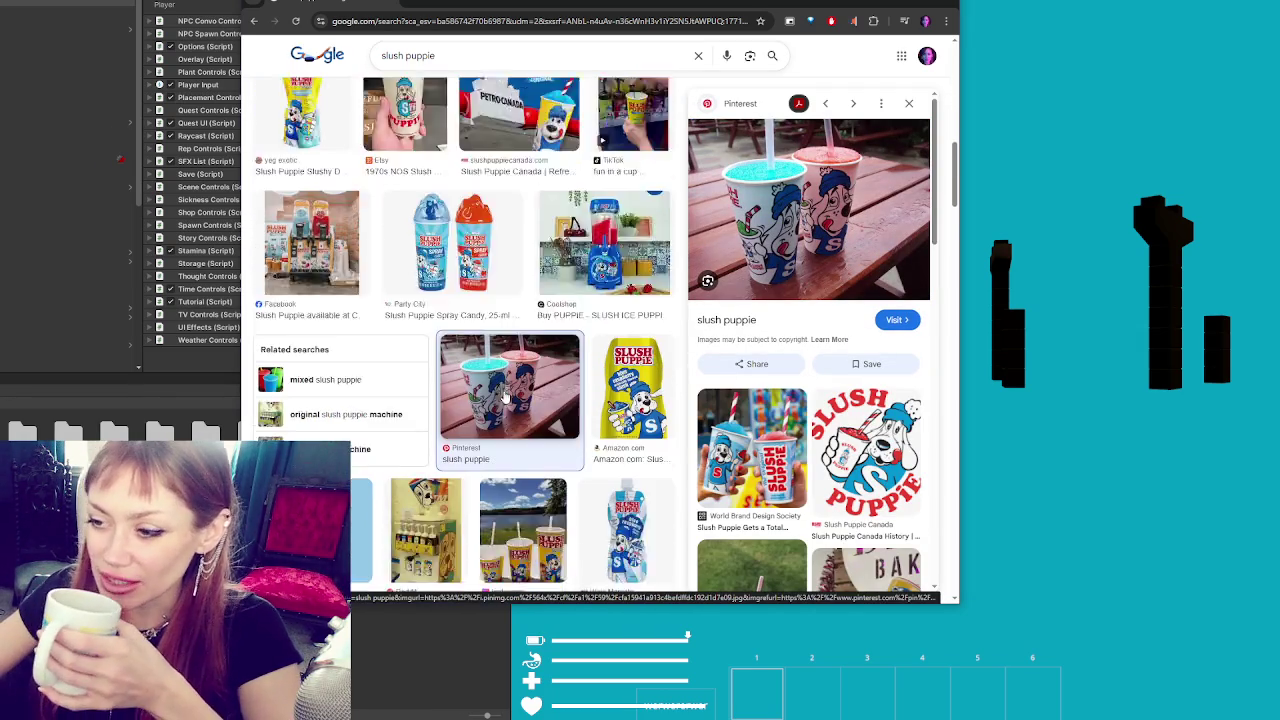
scroll(497, 397, up, 10)
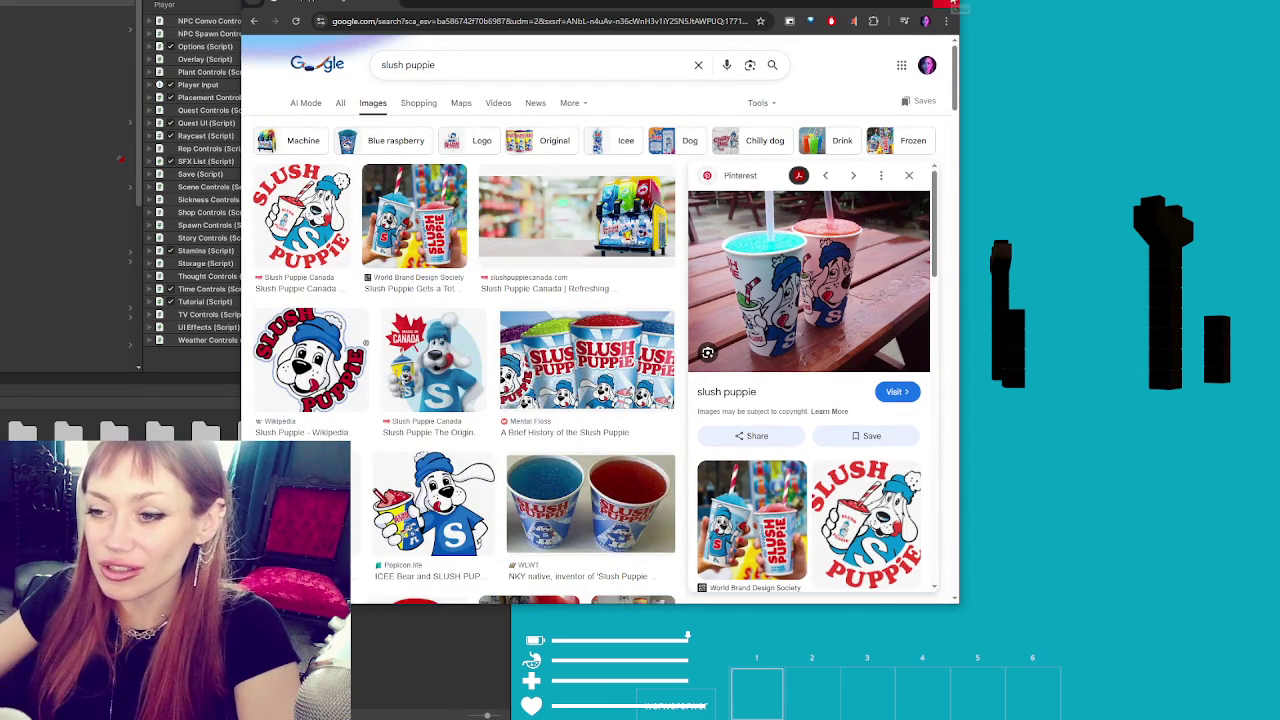
click(955, 4)
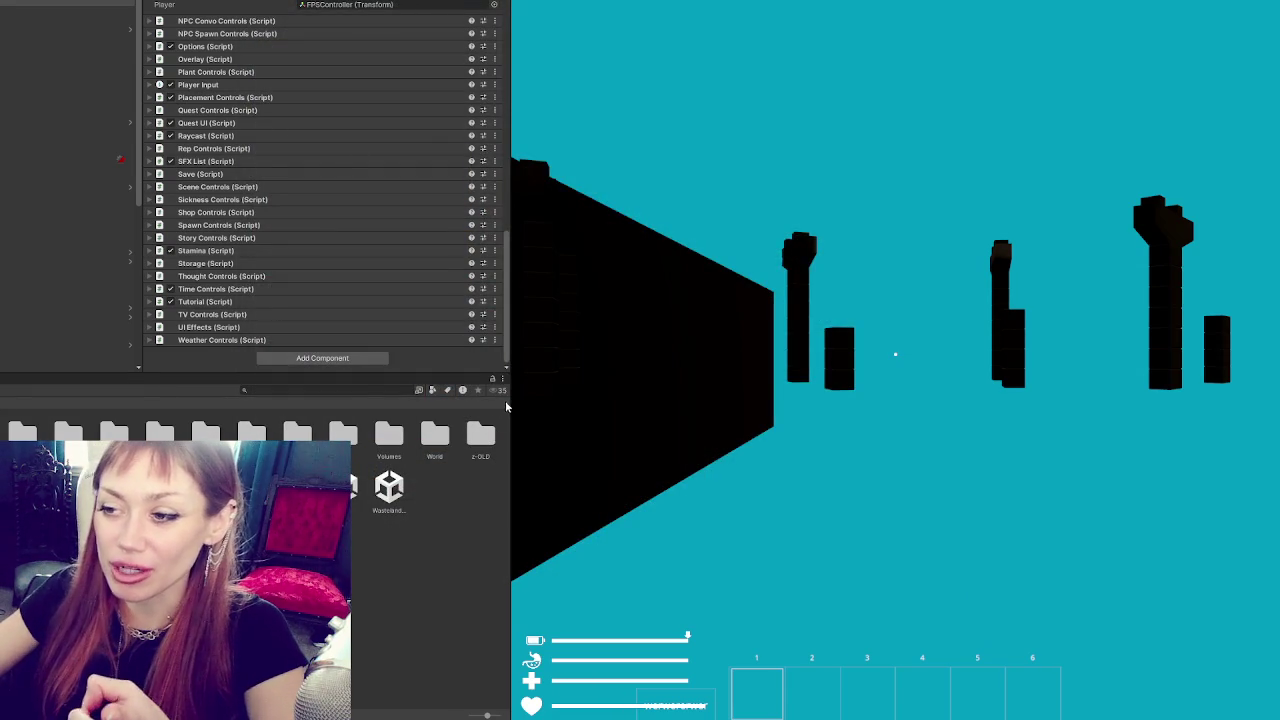
- Enlarge the Game view and bring up the save-changes prompt for the Main scene with Ctrl+Q
mouse_move(508, 408)
mouse_down()
mouse_move(290, 420)
mouse_move(224, 440)
mouse_up()
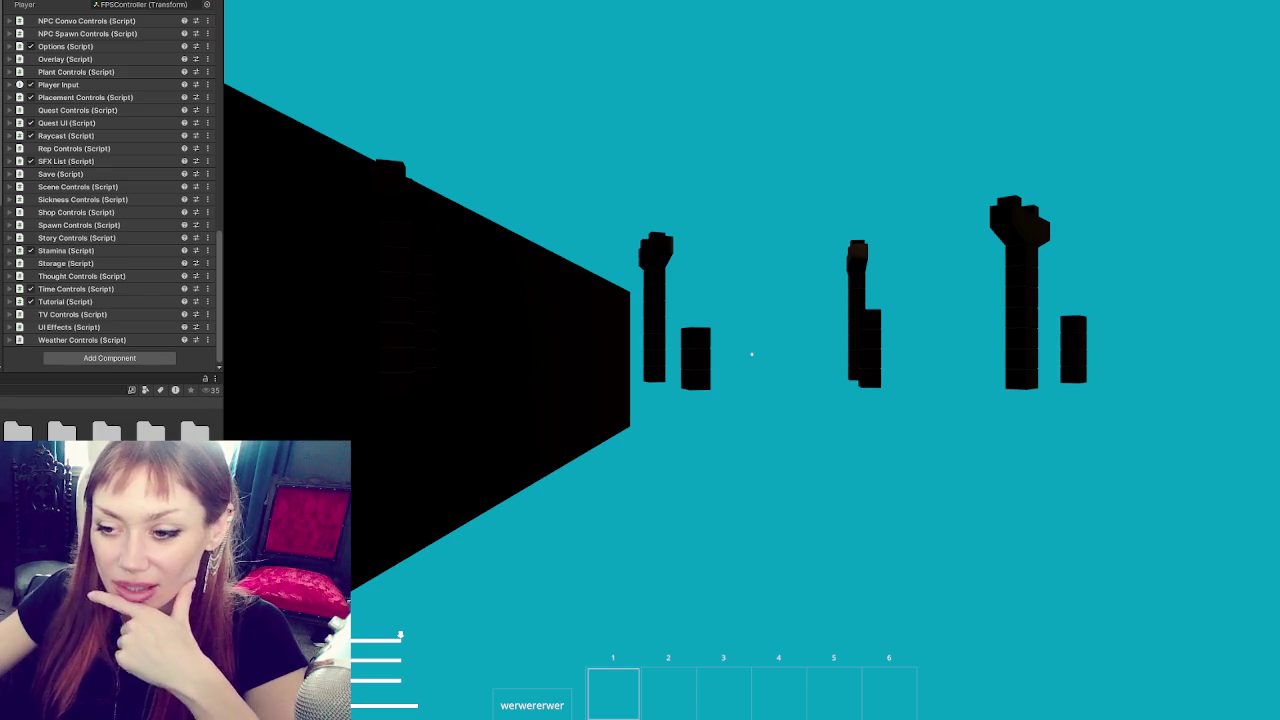
key(ctrl+q)
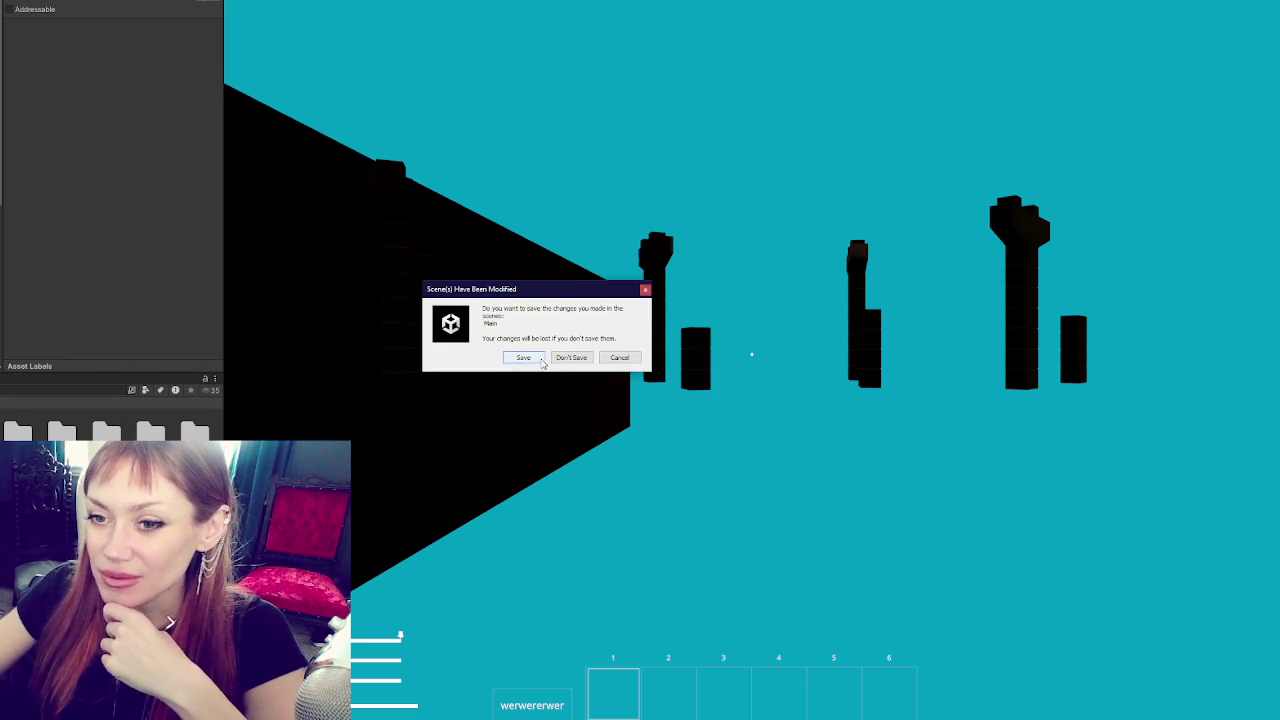
- Save the Main scene changes, then orbit down over the newly opened backyard scene
click(541, 360)
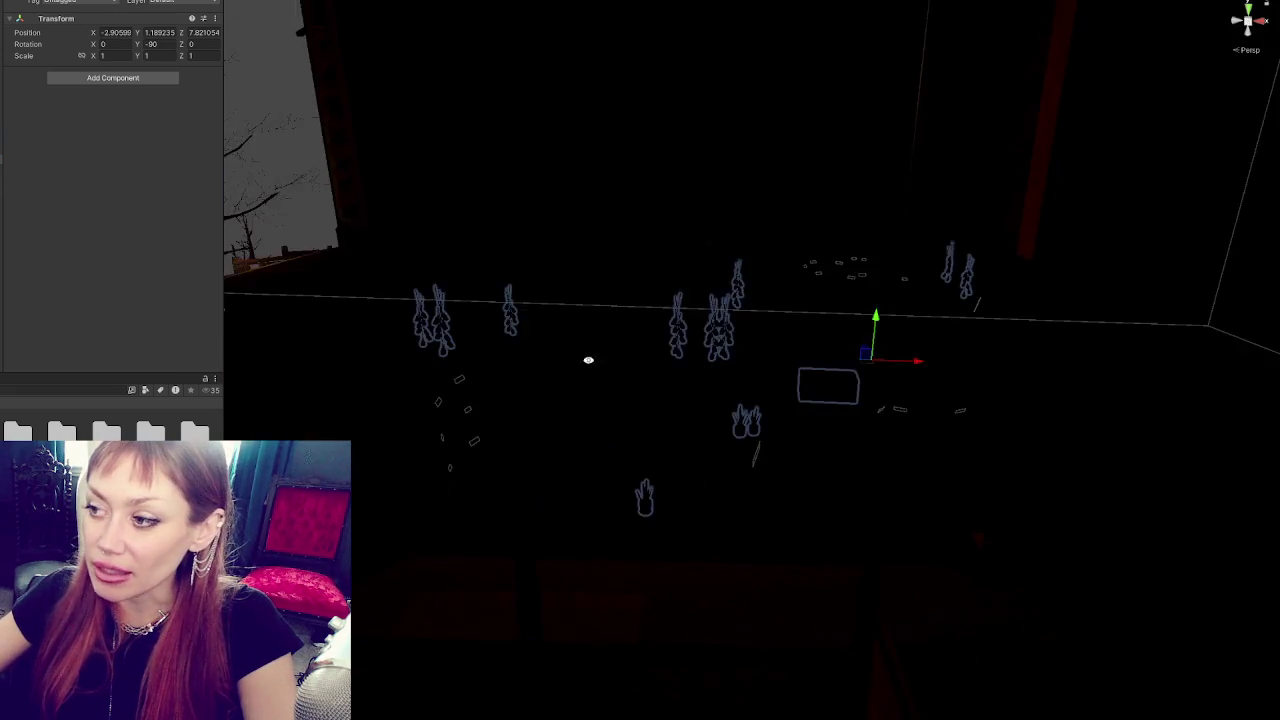
mouse_move(613, 356)
mouse_down()
mouse_move(299, 371)
mouse_move(1164, 349)
mouse_move(340, 358)
mouse_move(770, 360)
mouse_move(727, 120)
mouse_move(757, 246)
mouse_move(751, 291)
mouse_move(769, 243)
mouse_move(675, 352)
mouse_up()
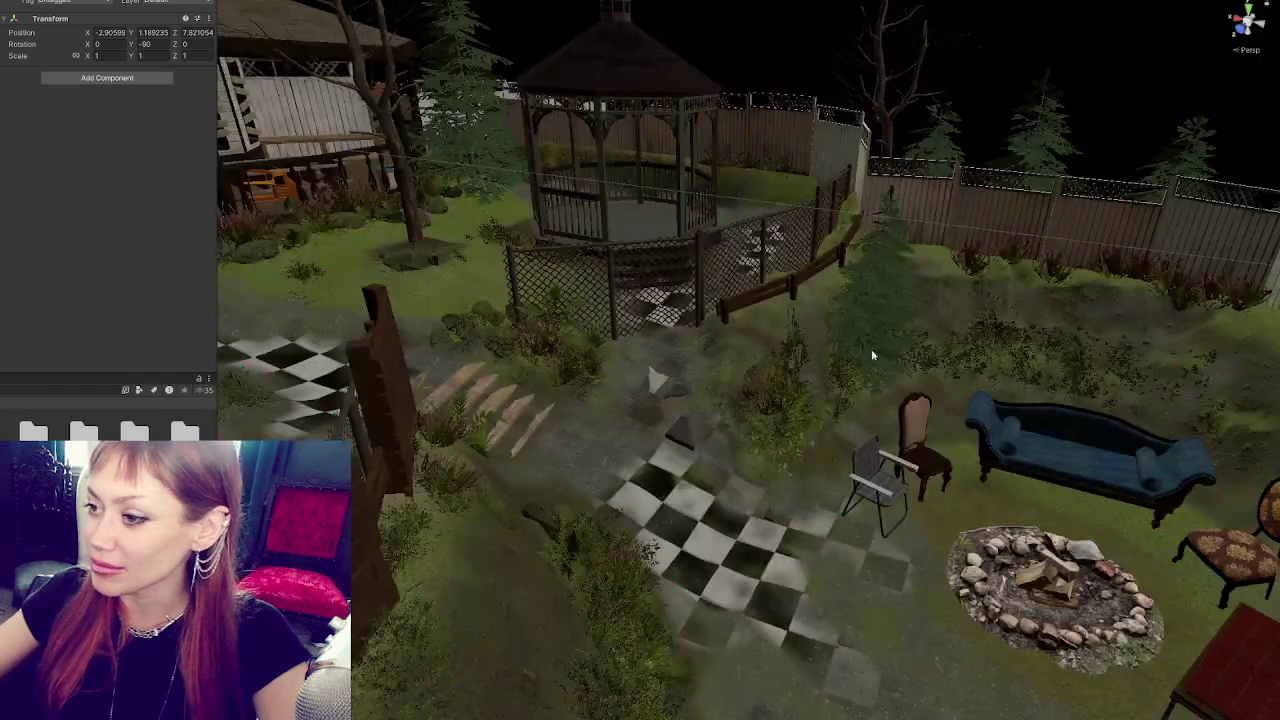
- Fly the Scene camera in over the porch roof toward the lit garden path
mouse_move(871, 349)
mouse_down()
mouse_move(1004, 345)
mouse_move(835, 298)
mouse_move(980, 294)
mouse_move(894, 317)
mouse_move(890, 251)
mouse_move(1006, 243)
mouse_move(1051, 257)
mouse_move(658, 294)
mouse_move(1046, 286)
mouse_move(1046, 309)
mouse_move(930, 368)
mouse_move(755, 313)
mouse_up()
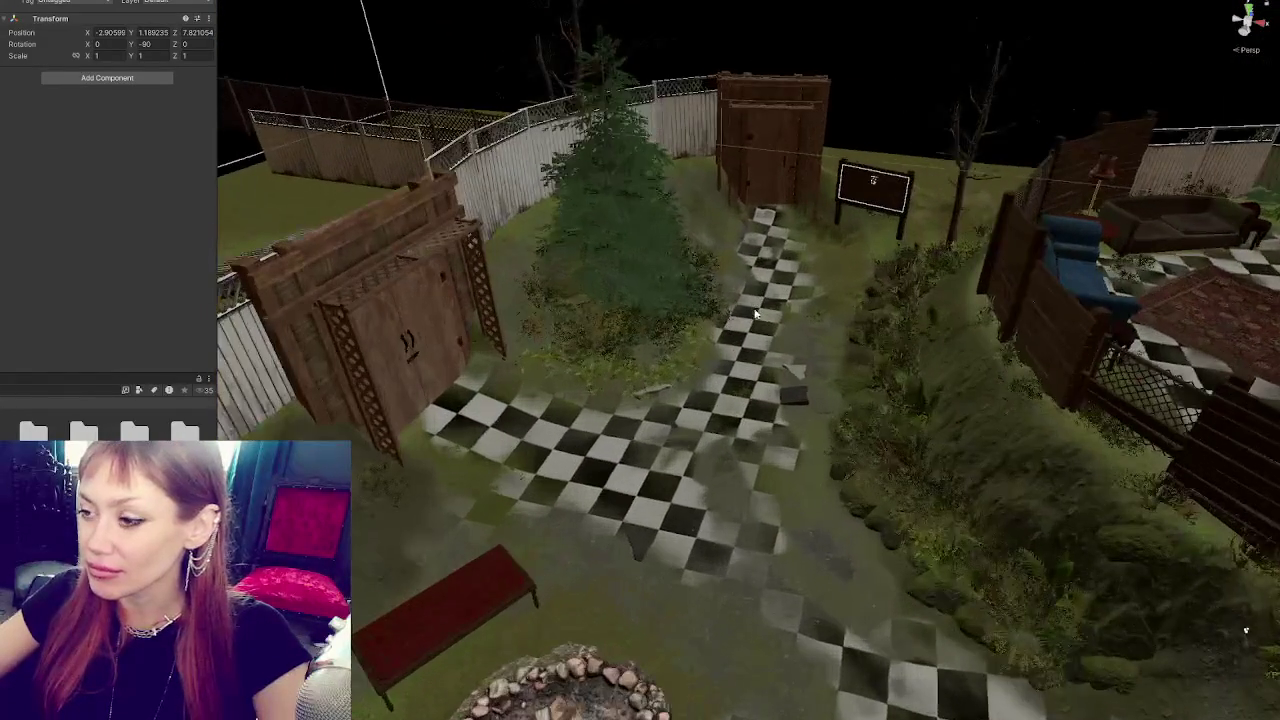
drag(712, 274, 686, 343)
- Select the bush by the path, move it toward the tree by the shed and rotate it
click(663, 357)
scroll(655, 358, up, 3)
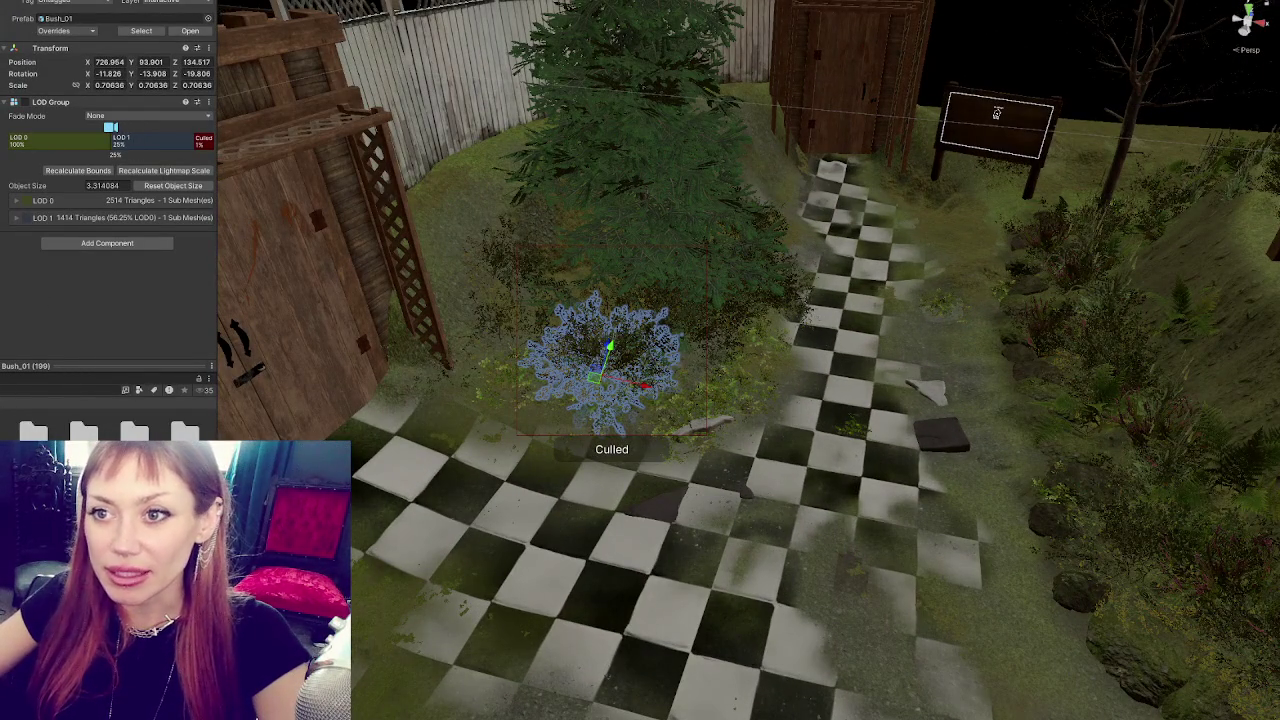
mouse_move(596, 350)
mouse_down()
mouse_move(453, 295)
mouse_move(436, 310)
mouse_up()
key(f)
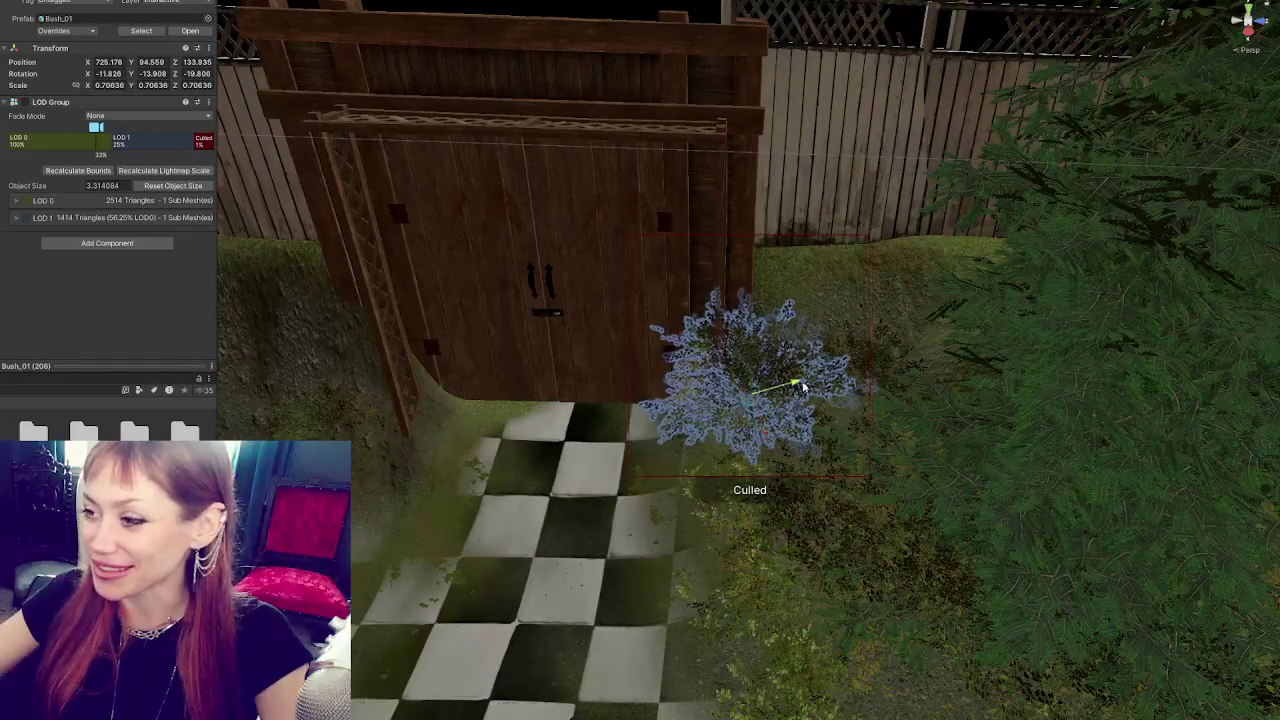
key(e)
mouse_move(800, 400)
mouse_down()
mouse_move(673, 451)
mouse_move(762, 366)
mouse_up()
key(w)
- Shift the bush right, raise it slightly and push it farther back along the ground
scroll(770, 415, up, 2)
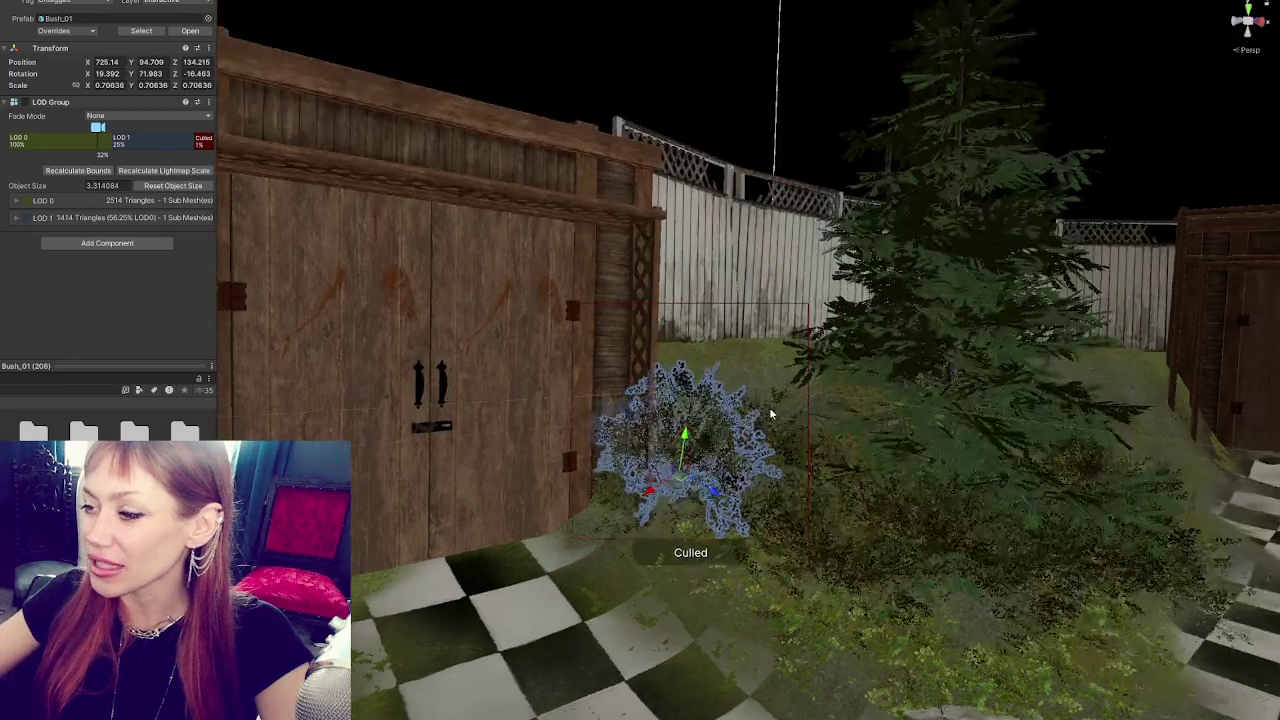
scroll(770, 415, down, 2)
mouse_move(704, 445)
mouse_down()
mouse_move(775, 446)
mouse_move(795, 430)
mouse_up()
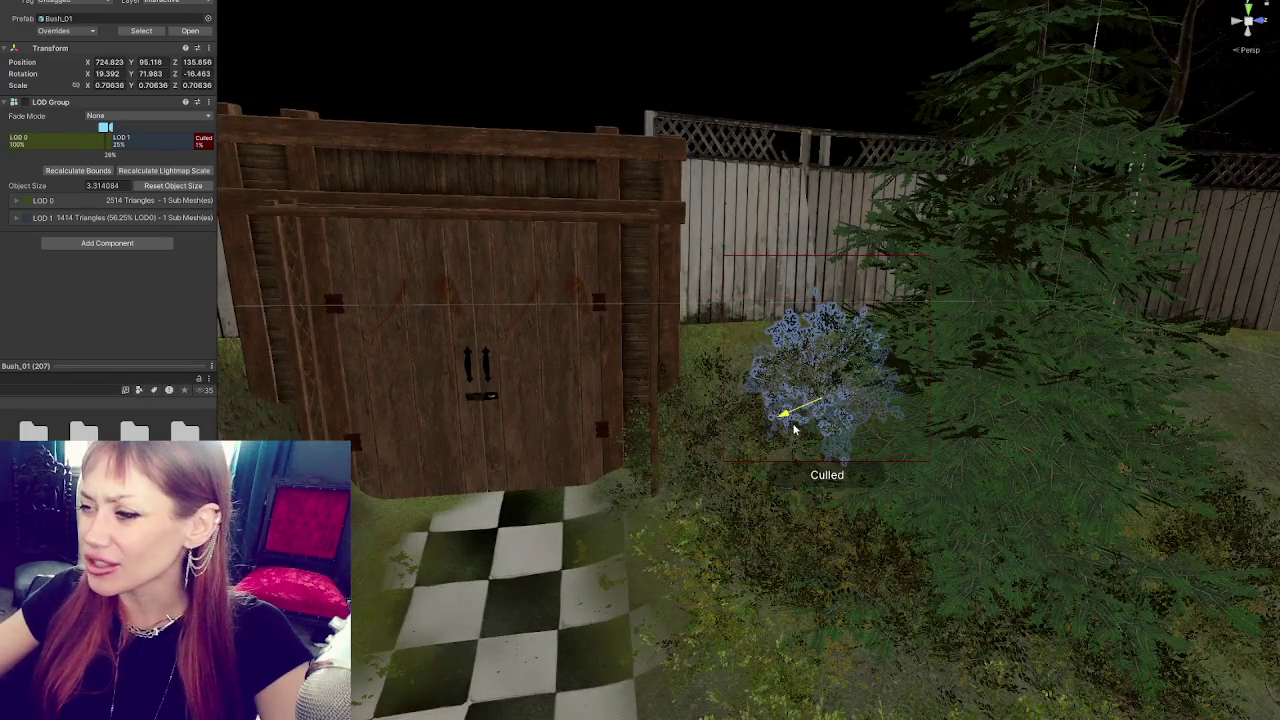
key(f)
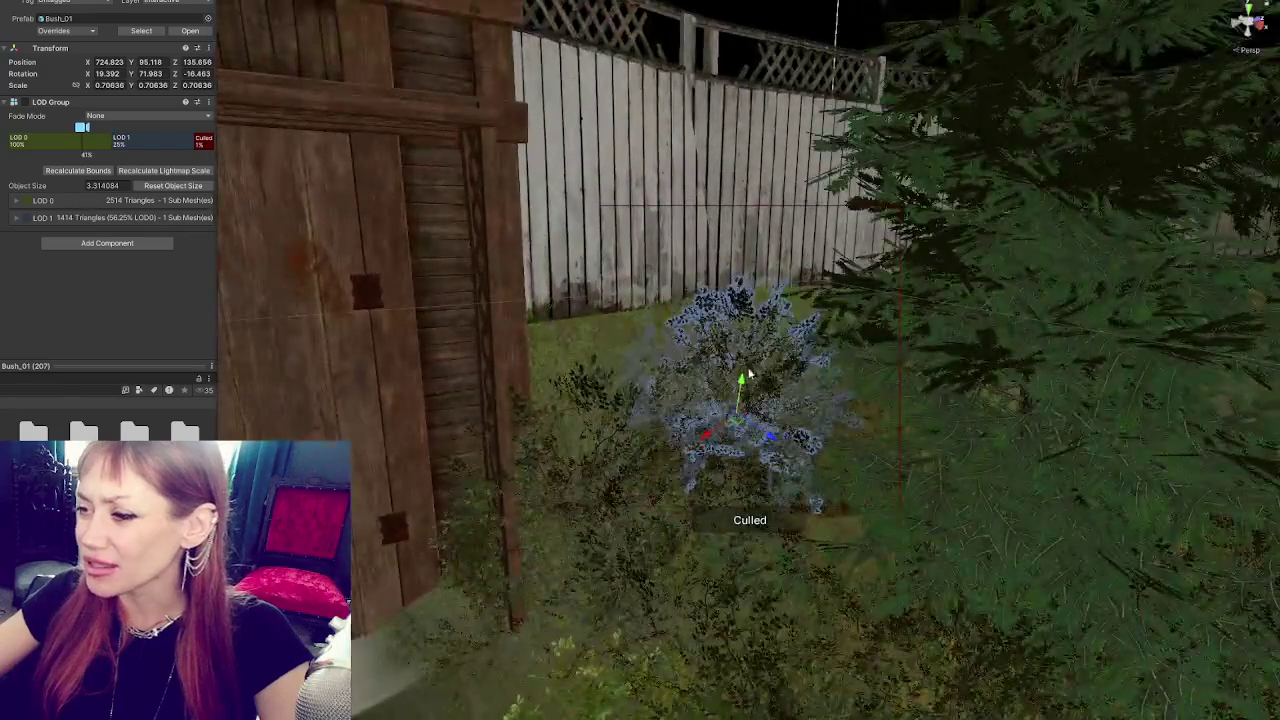
mouse_move(745, 385)
mouse_down()
mouse_move(778, 350)
mouse_move(951, 449)
mouse_move(780, 417)
mouse_move(740, 303)
mouse_move(1044, 118)
mouse_move(743, 523)
mouse_up()
mouse_move(608, 508)
mouse_down()
mouse_move(612, 290)
mouse_move(690, 300)
mouse_up()
key(f)
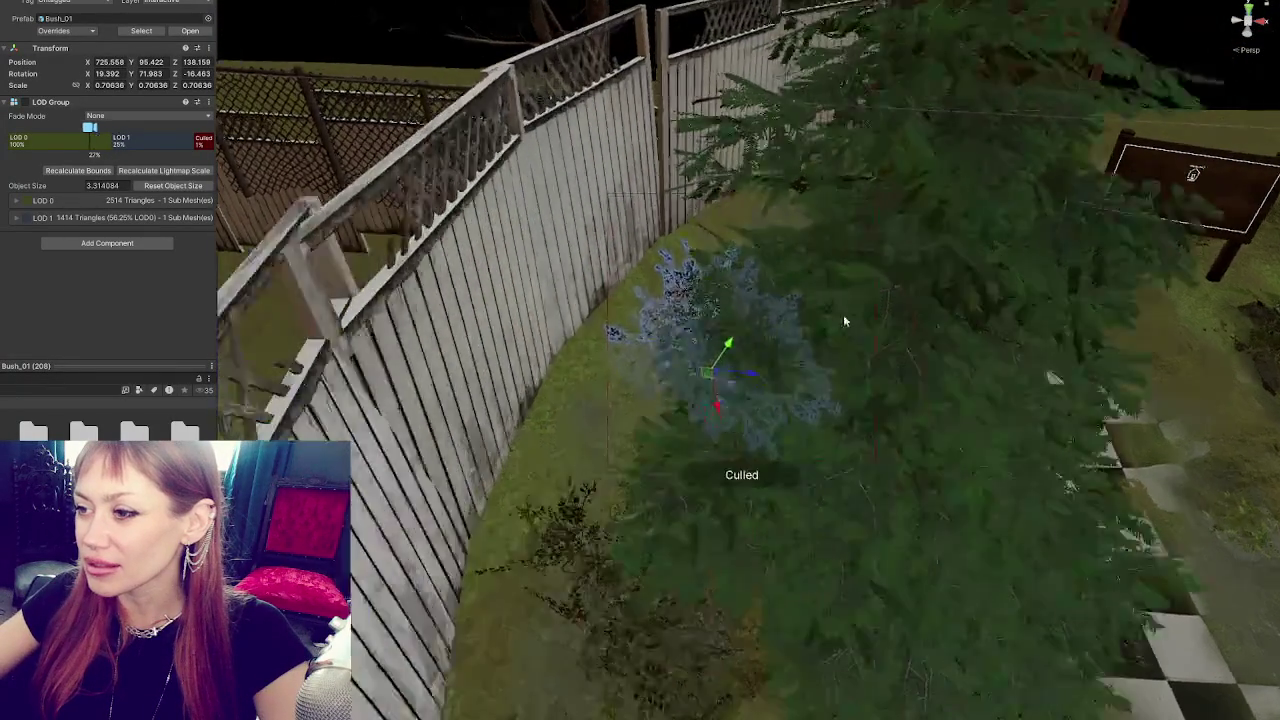
- Tilt the bush to a new angle and set it beside the fence
mouse_move(843, 320)
mouse_down()
mouse_move(549, 294)
mouse_move(600, 300)
mouse_up()
key(e)
mouse_move(810, 400)
mouse_down()
mouse_move(643, 508)
mouse_move(771, 134)
mouse_move(1117, 49)
mouse_up()
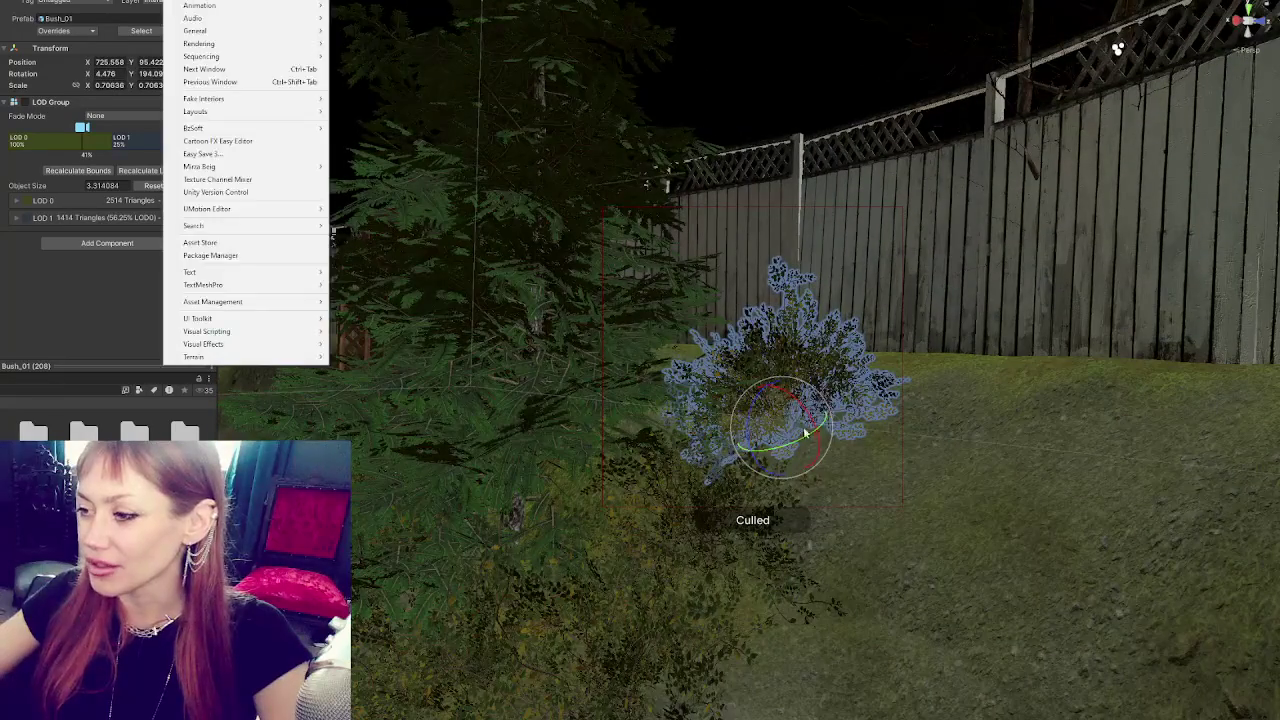
key(Escape)
key(w)
drag(806, 432, 830, 443)
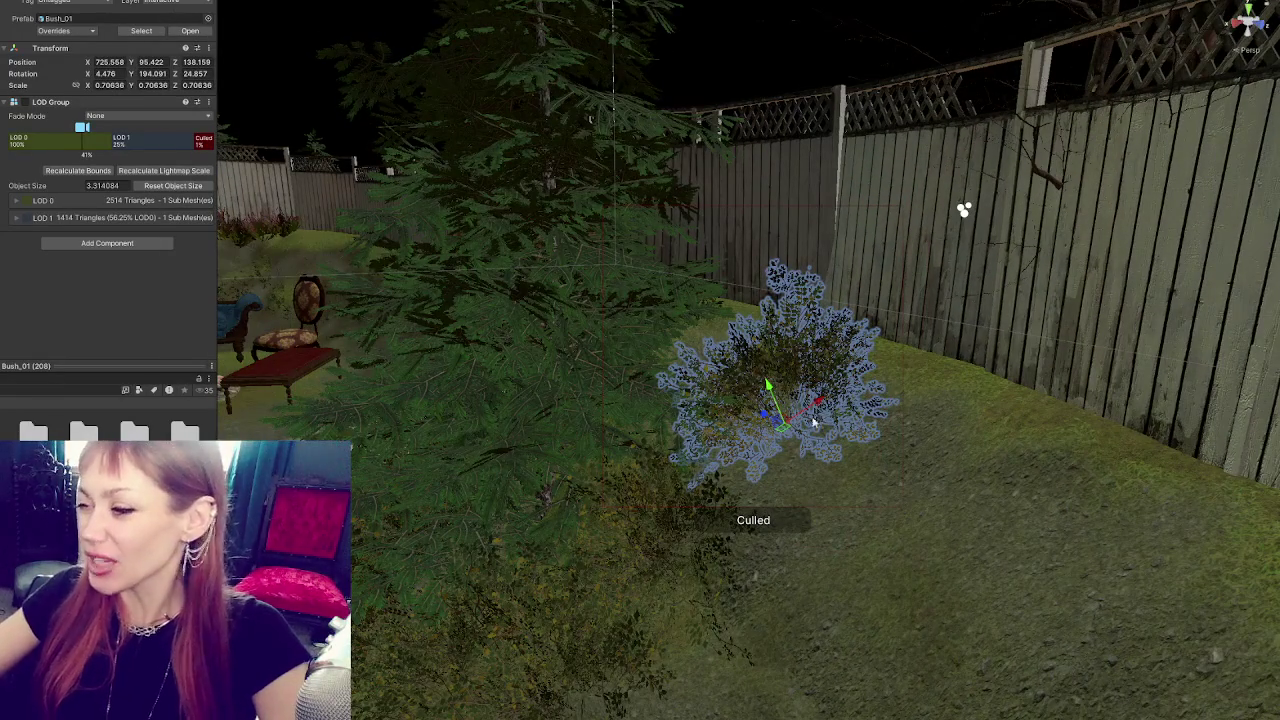
mouse_move(824, 405)
mouse_down()
mouse_move(771, 428)
mouse_move(795, 335)
mouse_move(782, 360)
mouse_move(800, 380)
mouse_move(700, 355)
mouse_move(470, 335)
mouse_move(563, 329)
mouse_move(500, 334)
mouse_move(548, 300)
mouse_move(694, 300)
mouse_move(712, 520)
mouse_move(715, 457)
mouse_move(729, 477)
mouse_move(615, 535)
mouse_up()
- Scale the bush down to about 0.64 and turn it to a new angle
key(e)
key(r)
drag(700, 478, 690, 485)
key(f)
key(e)
mouse_move(765, 428)
mouse_down()
mouse_move(757, 405)
mouse_move(1024, 396)
mouse_move(985, 392)
mouse_up()
key(w)
- Tilt the bush sideways, sink it slightly into the ground and move it back toward the fence
scroll(811, 389, down, 3)
key(f)
key(e)
mouse_move(790, 400)
mouse_down()
mouse_move(748, 405)
mouse_move(753, 375)
mouse_move(727, 398)
mouse_move(829, 429)
mouse_move(760, 380)
mouse_move(714, 386)
mouse_move(677, 325)
mouse_up()
key(w)
key(w)
mouse_move(733, 360)
mouse_down()
mouse_move(730, 375)
mouse_move(808, 403)
mouse_move(763, 374)
mouse_move(790, 518)
mouse_move(643, 545)
mouse_up()
key(e)
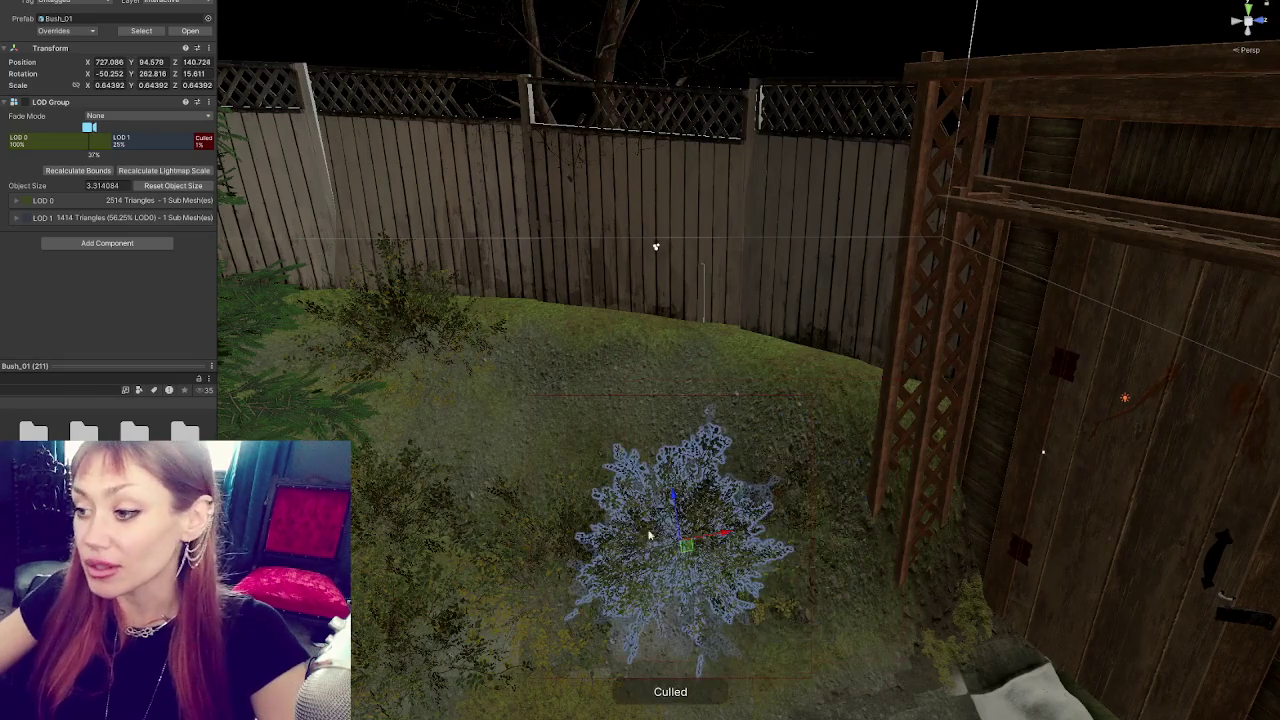
mouse_move(678, 503)
mouse_down()
mouse_move(620, 290)
mouse_move(665, 300)
mouse_up()
key(f)
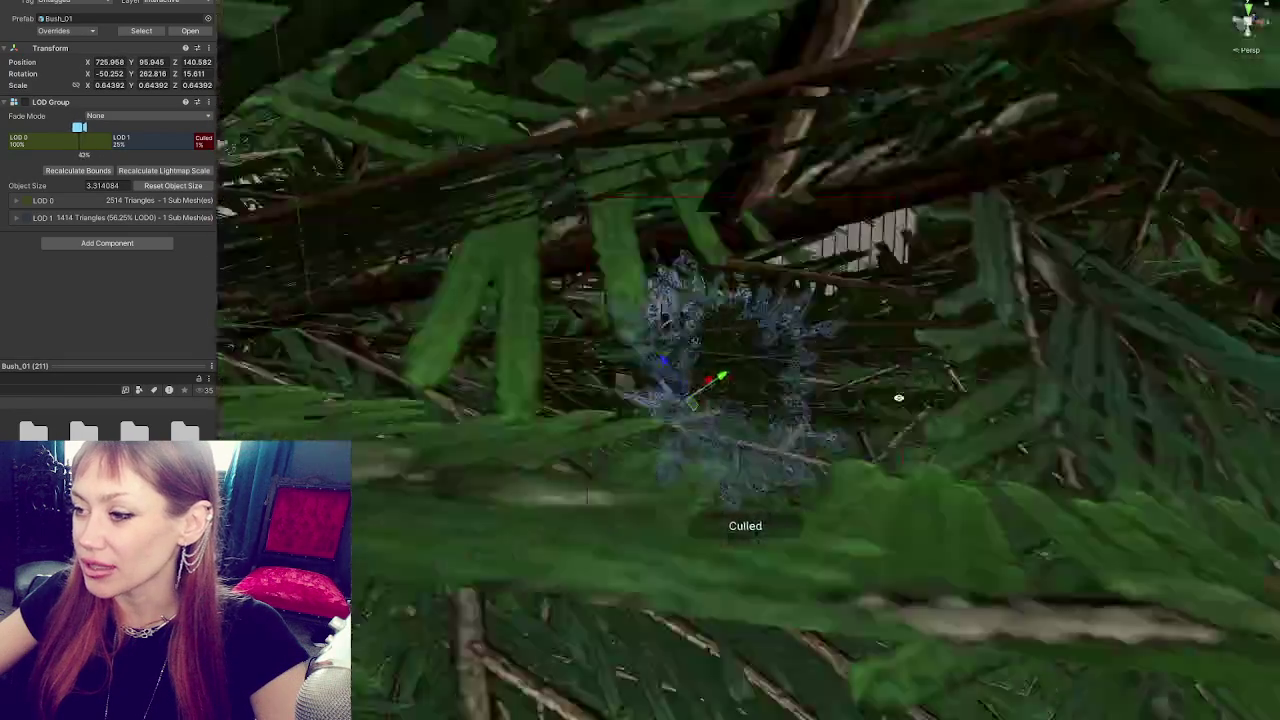
key(e)
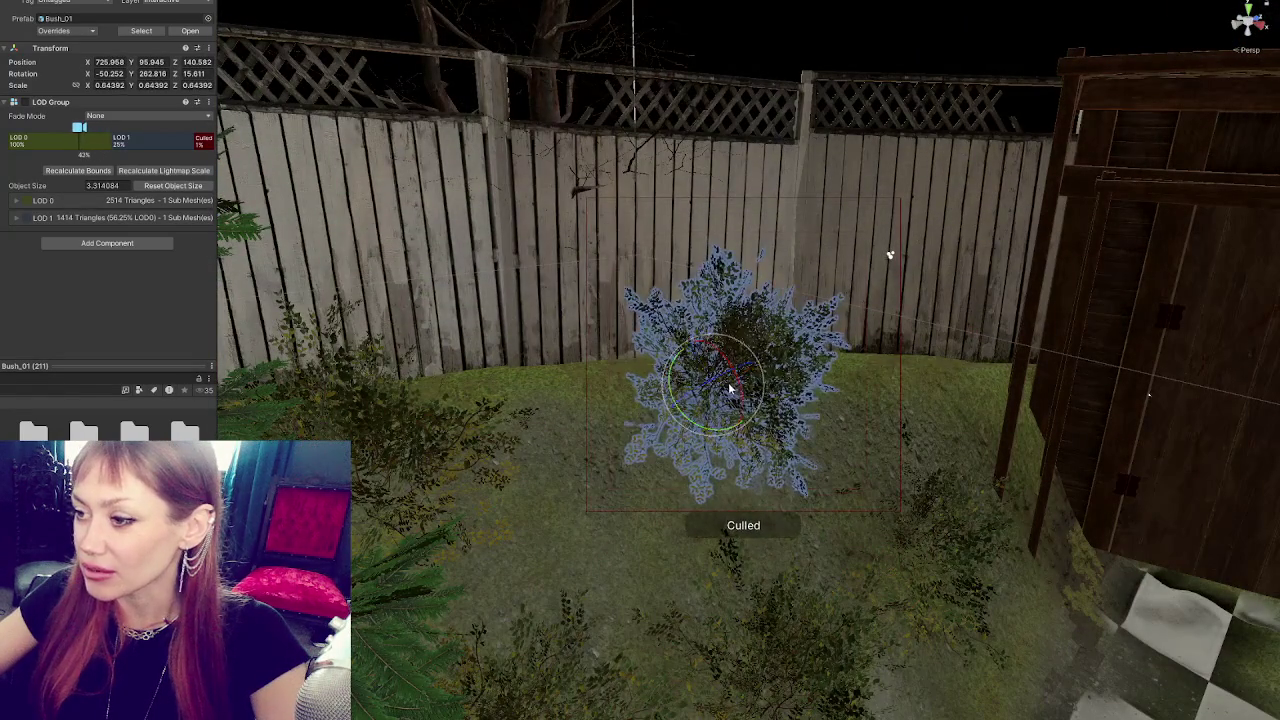
drag(714, 385, 718, 398)
- Duplicate the bush and shift the copy left in front of the fence
key(ctrl+d)
key(f)
key(w)
mouse_move(790, 380)
mouse_down()
mouse_move(677, 406)
mouse_move(563, 543)
mouse_move(640, 420)
mouse_move(612, 428)
mouse_move(627, 436)
mouse_up()
key(e)
key(w)
key(r)
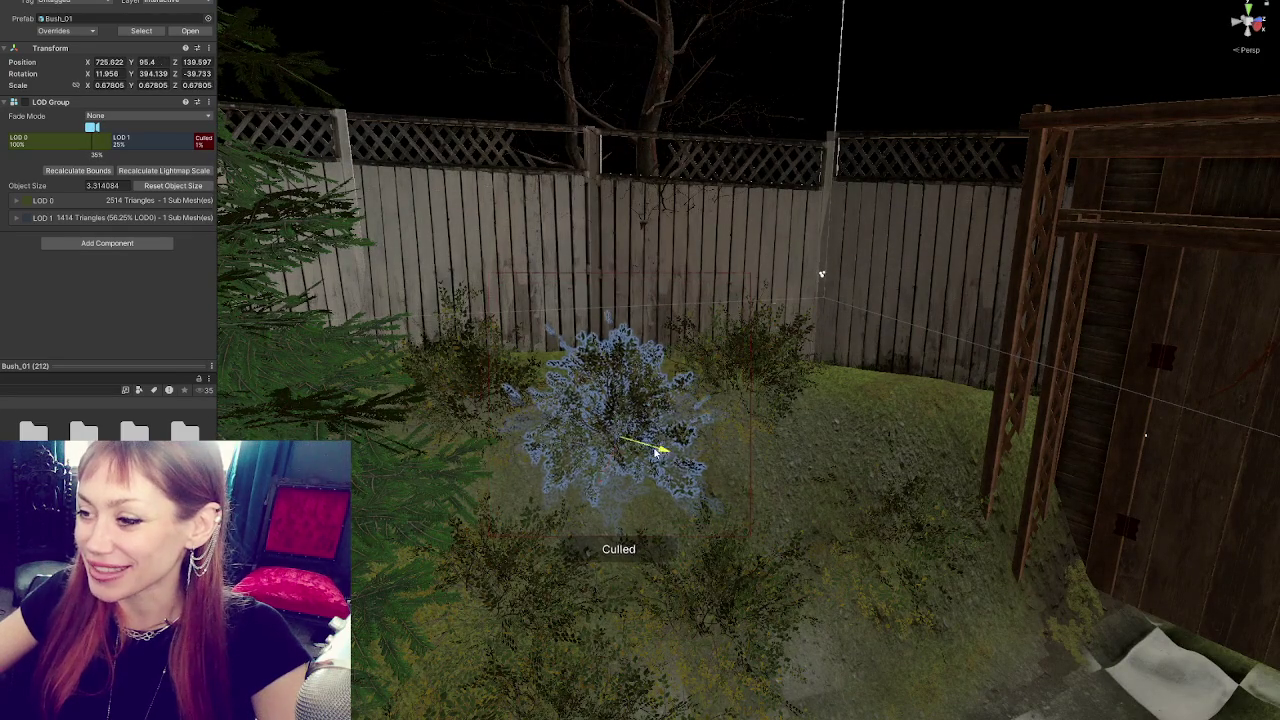
mouse_move(543, 560)
mouse_down()
mouse_move(571, 517)
mouse_move(526, 490)
mouse_move(800, 443)
mouse_move(811, 363)
mouse_move(751, 471)
mouse_move(797, 449)
mouse_up()
scroll(798, 452, up, 3)
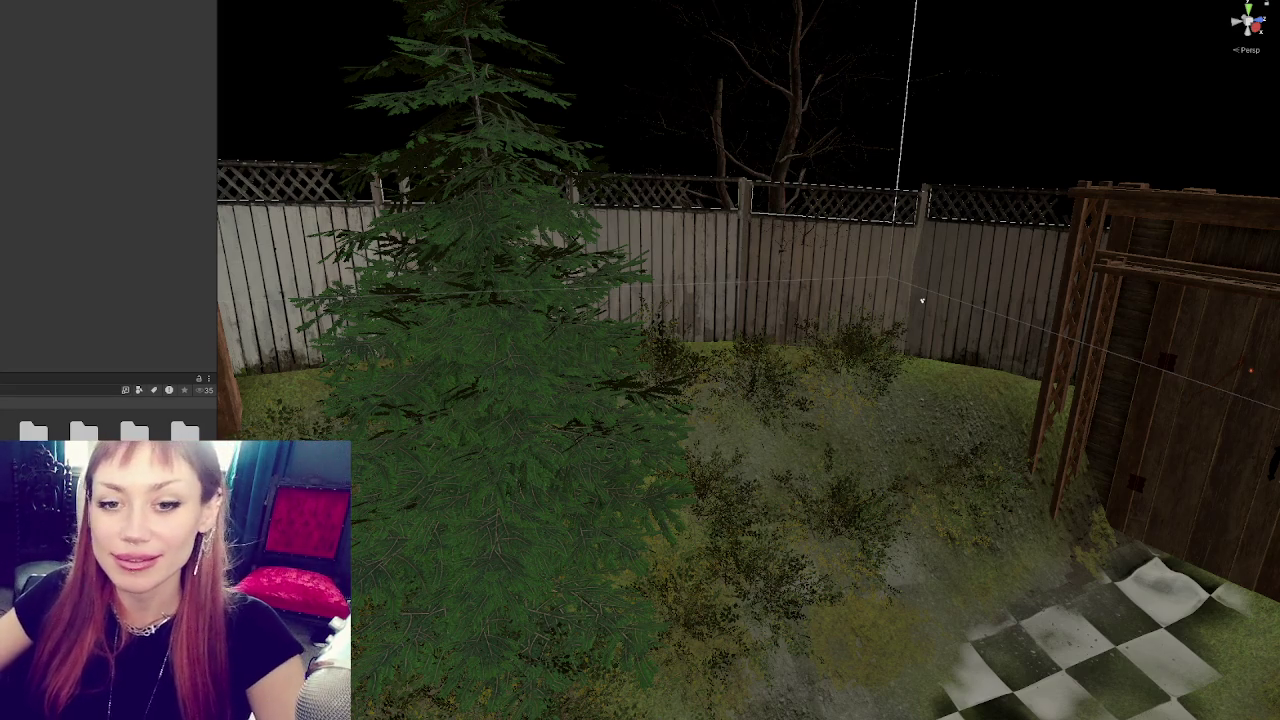
- Select the bush by the back fence and rotate it to about -39.589, 280.023, 8.596
mouse_move(922, 300)
mouse_down()
mouse_move(491, 371)
mouse_move(523, 323)
mouse_move(670, 322)
mouse_up()
click(668, 328)
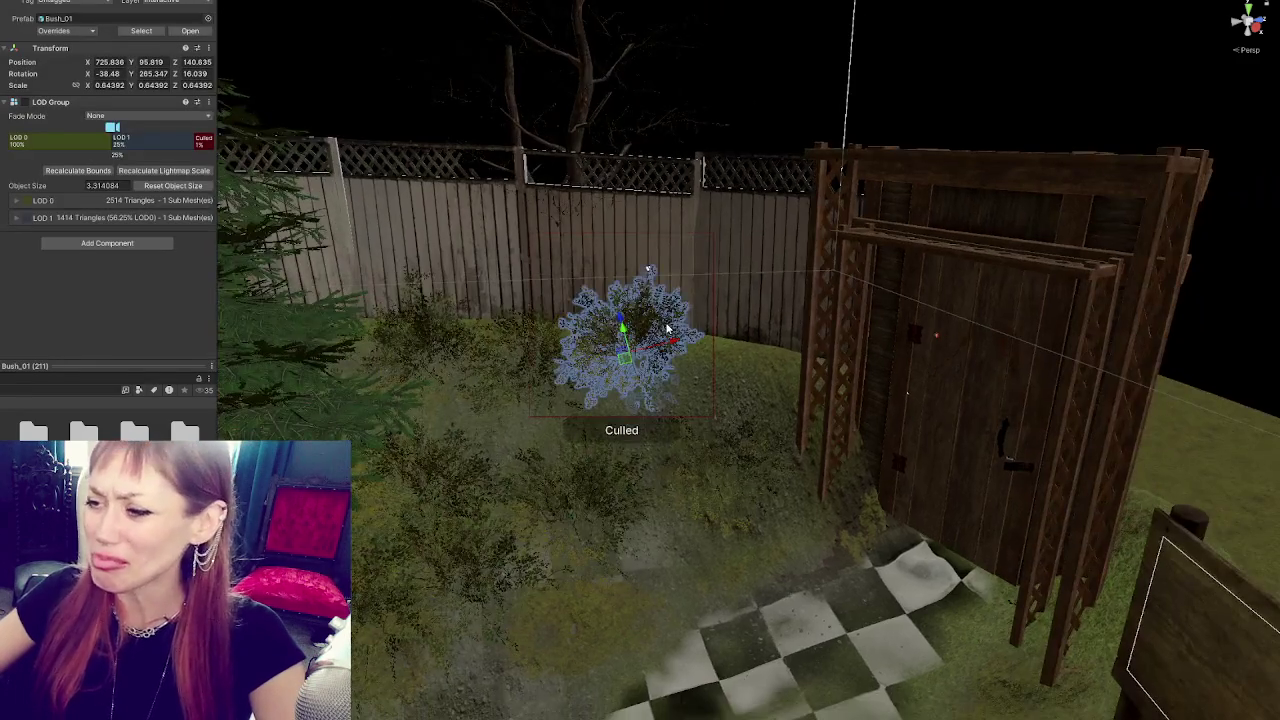
key(f)
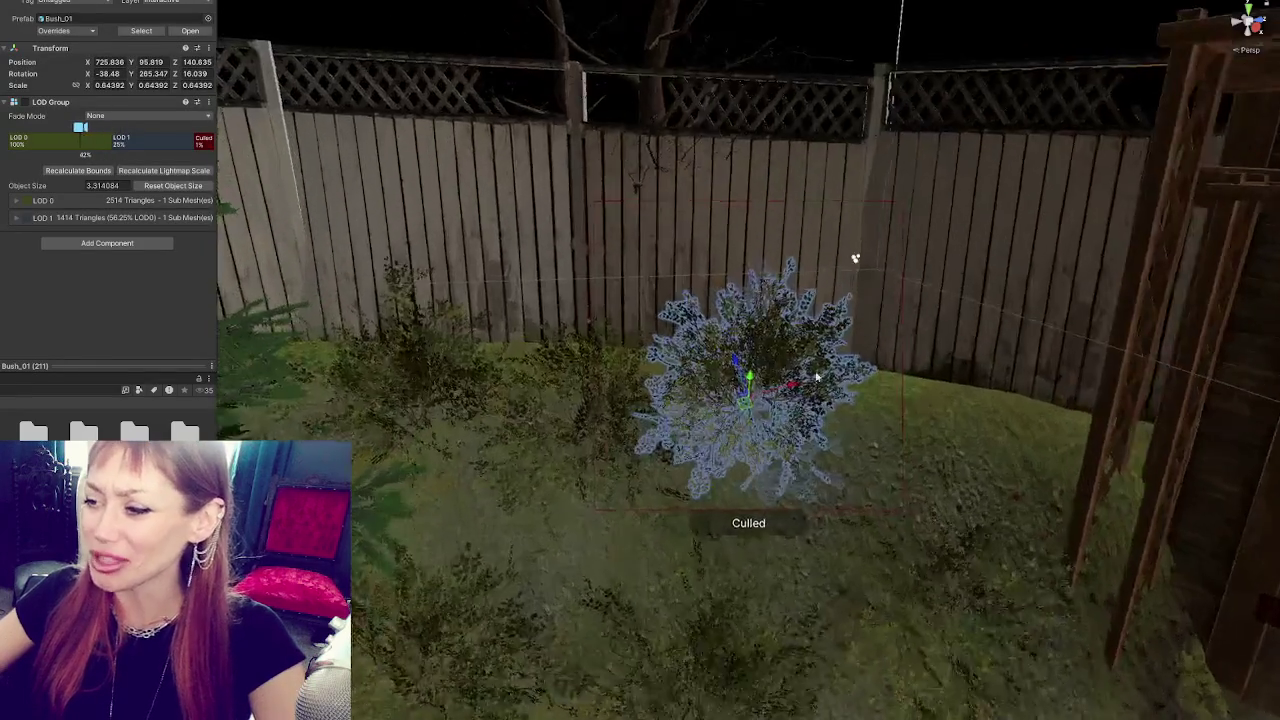
key(e)
drag(752, 435, 758, 452)
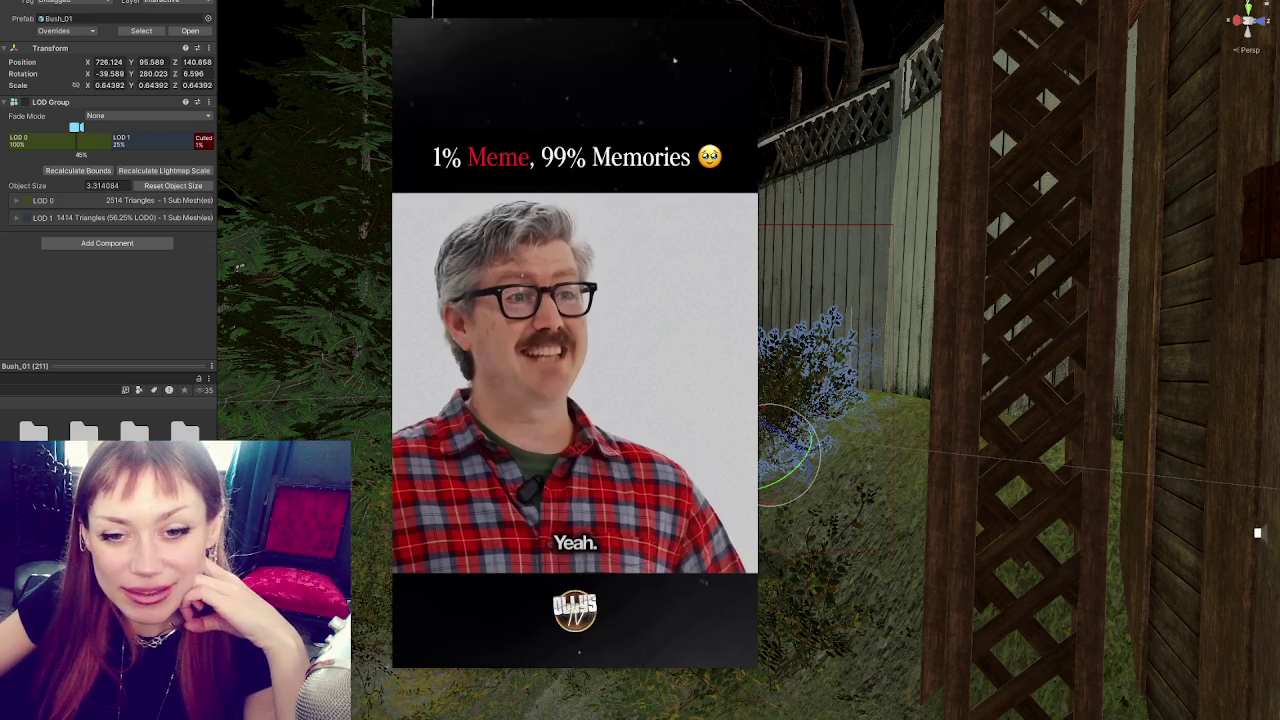
click(575, 330)
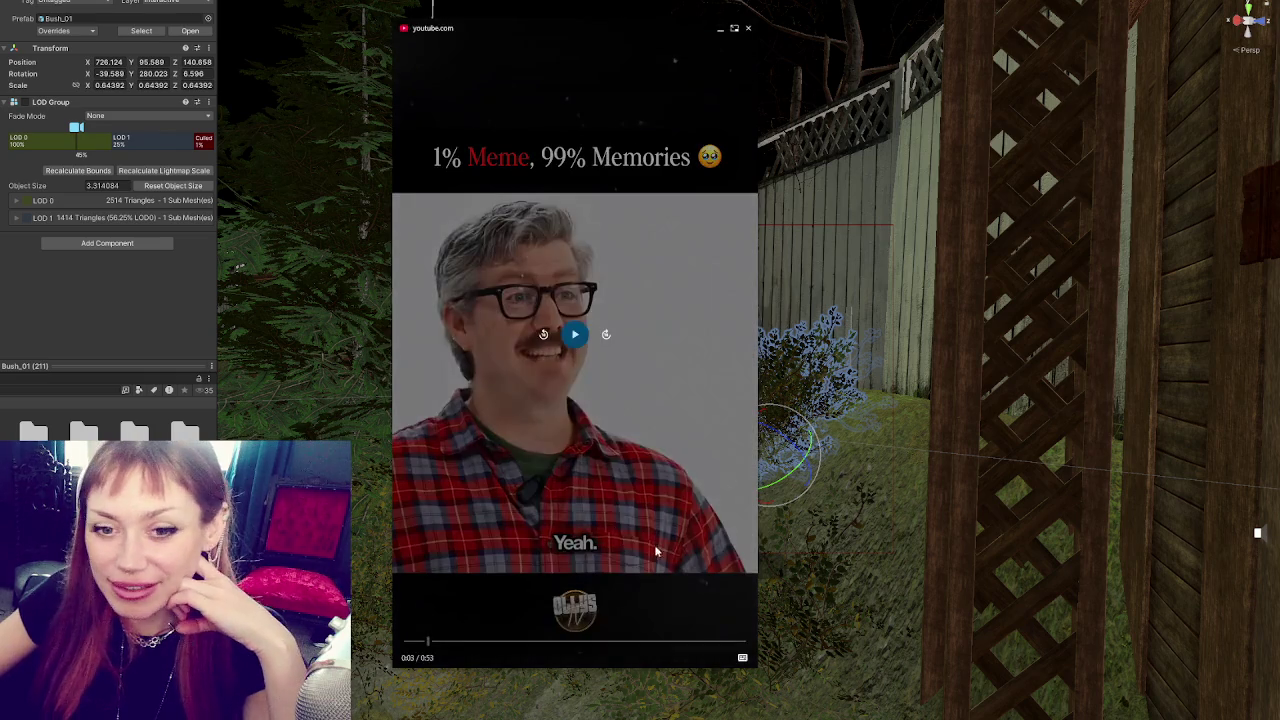
click(582, 268)
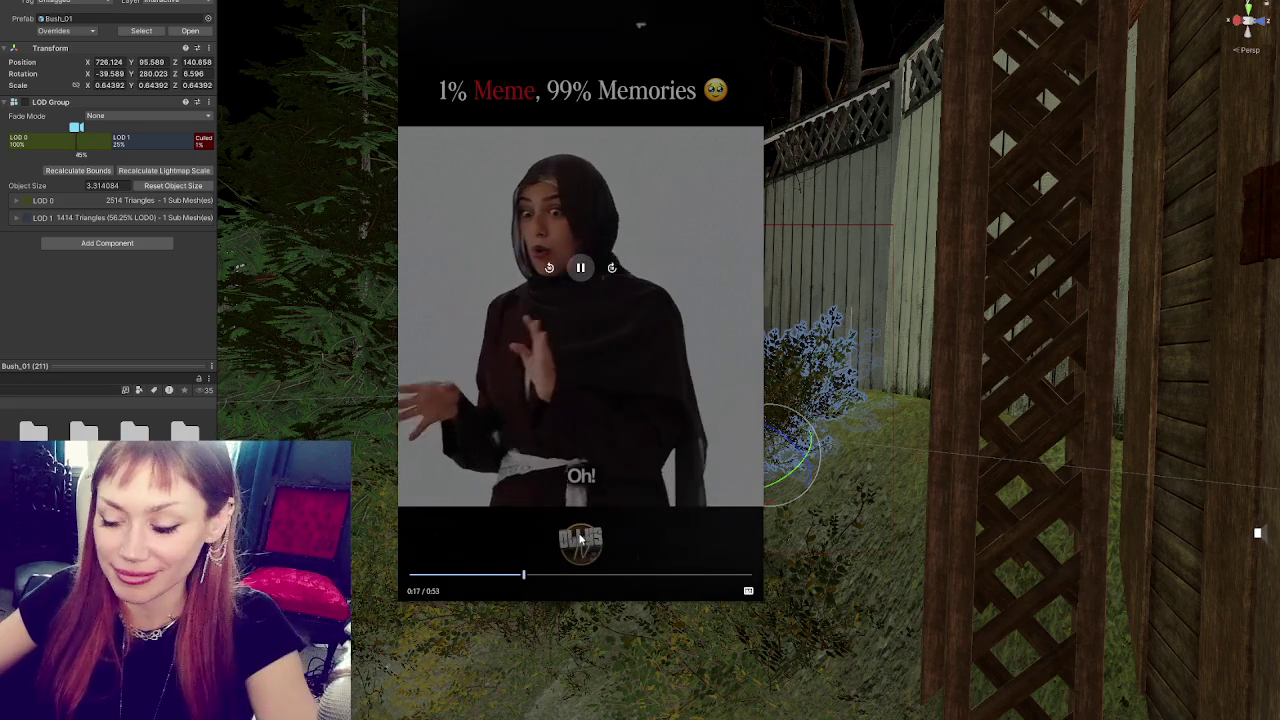
click(541, 347)
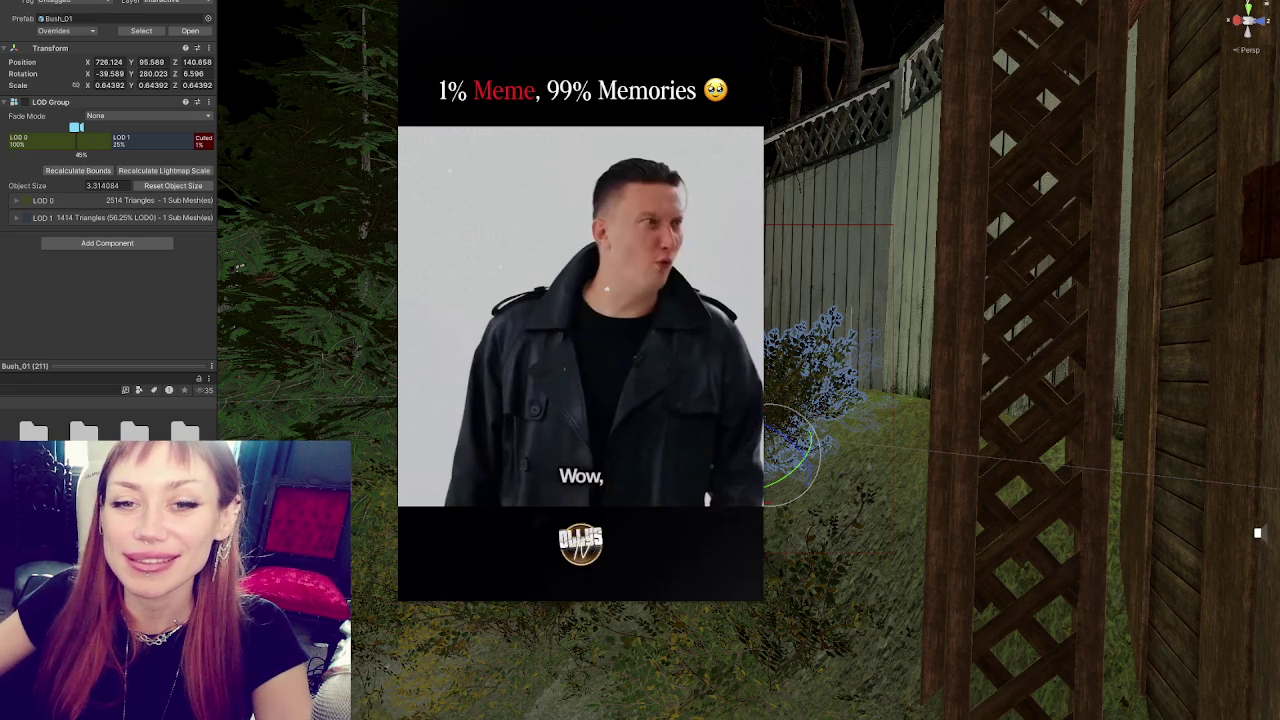
mouse_move(584, 270)
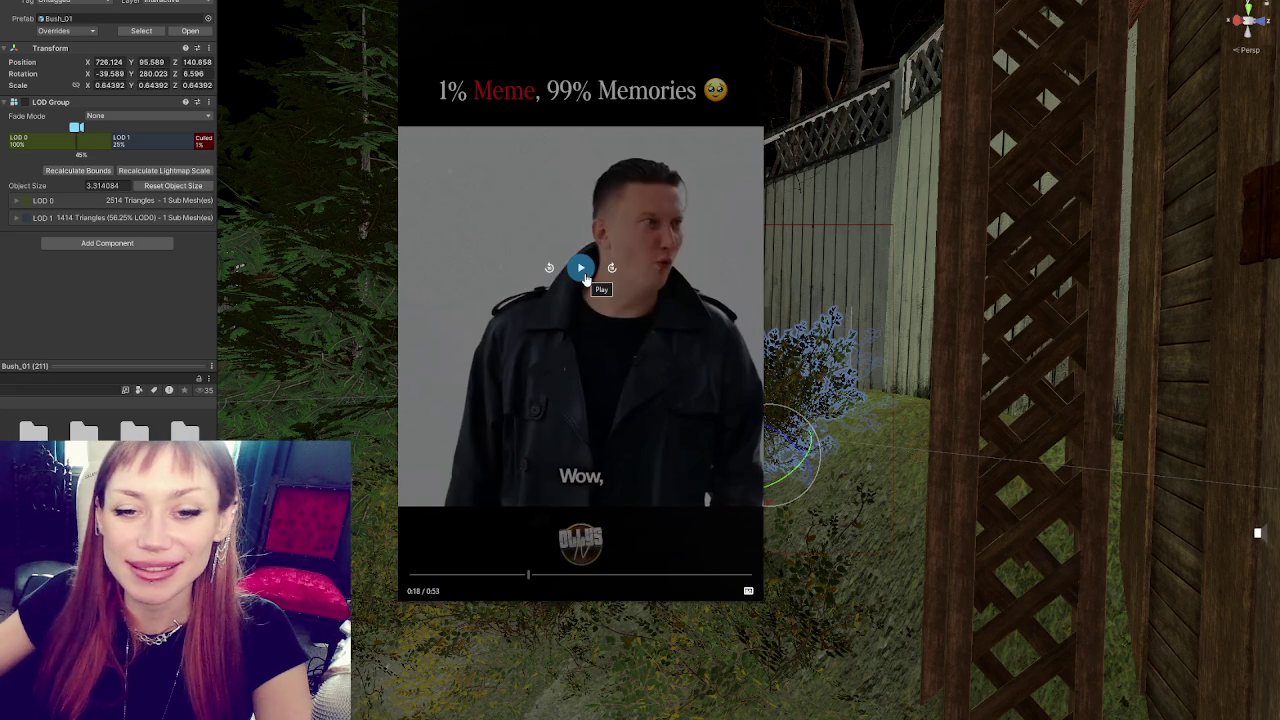
click(584, 268)
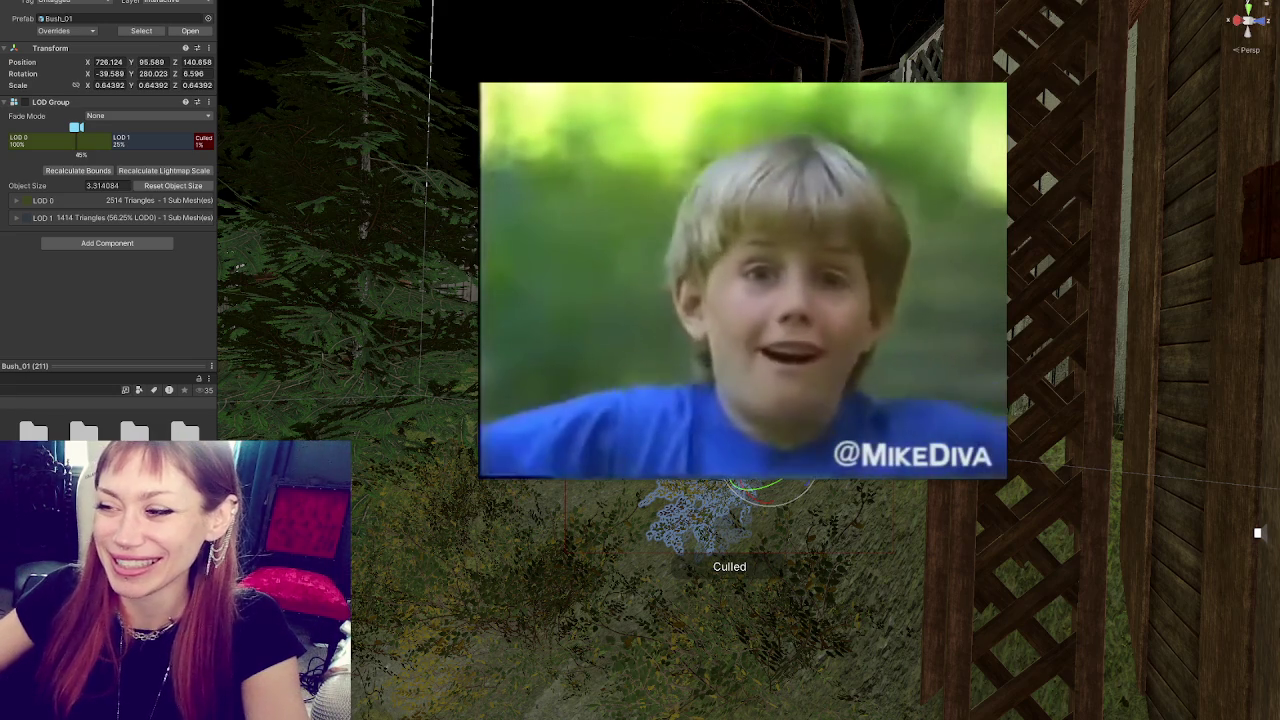
- Close the floating YouTube video window
click(994, 92)
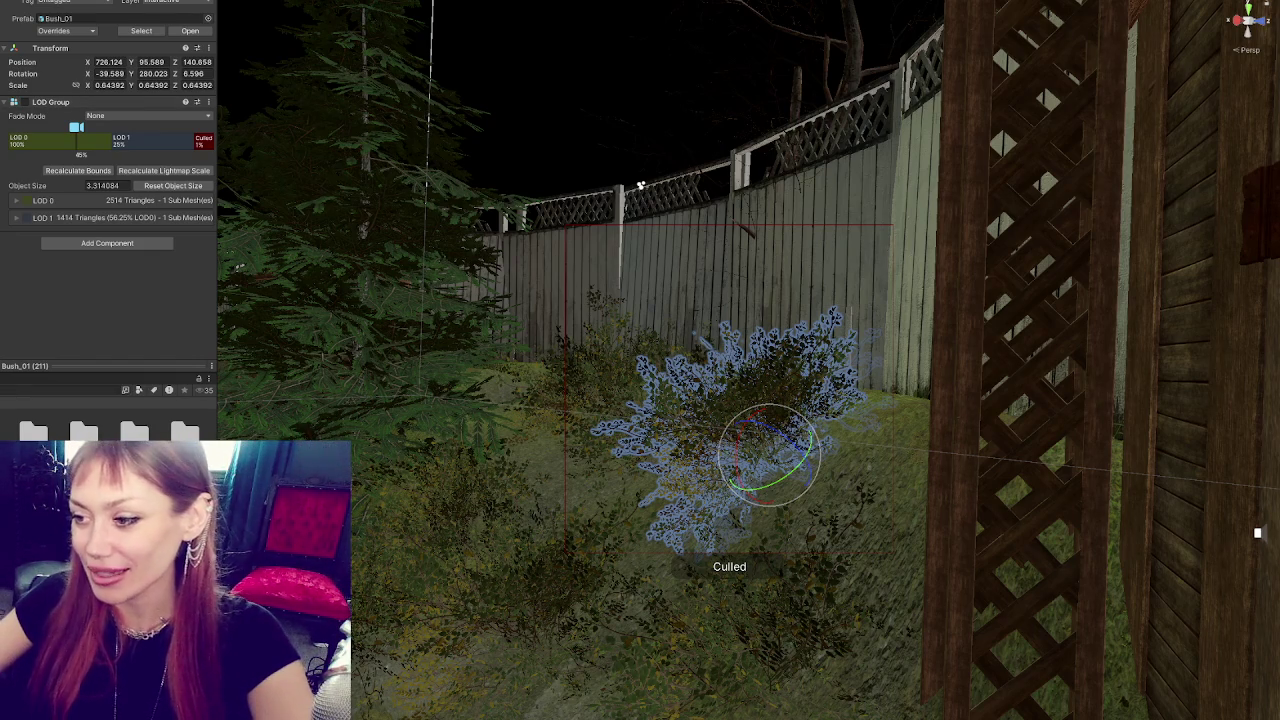
- Shift and tilt the bush by the fence beside the shed, then deselect it
drag(700, 455, 745, 455)
mouse_move(588, 406)
mouse_down()
mouse_move(826, 277)
mouse_move(566, 206)
mouse_move(715, 298)
mouse_move(706, 303)
mouse_up()
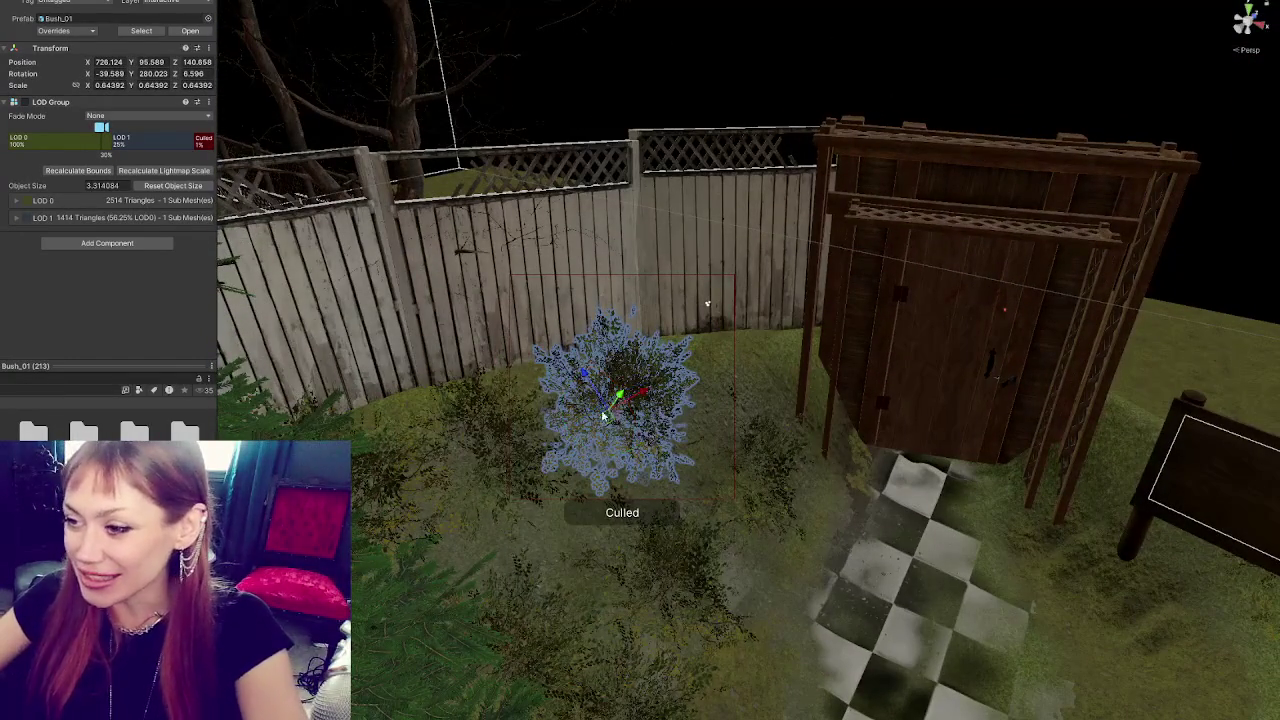
mouse_move(668, 414)
mouse_down()
mouse_move(710, 386)
mouse_move(695, 336)
mouse_move(736, 372)
mouse_move(738, 388)
mouse_move(716, 386)
mouse_move(790, 352)
mouse_move(745, 343)
mouse_move(782, 370)
mouse_move(785, 360)
mouse_move(713, 383)
mouse_move(558, 483)
mouse_up()
mouse_move(672, 386)
mouse_down()
mouse_move(480, 402)
mouse_move(470, 415)
mouse_move(475, 393)
mouse_move(505, 432)
mouse_move(560, 415)
mouse_move(545, 420)
mouse_move(540, 365)
mouse_move(560, 345)
mouse_move(540, 333)
mouse_move(555, 340)
mouse_move(535, 357)
mouse_up()
key(e)
key(w)
key(e)
key(w)
key(e)
click(535, 357)
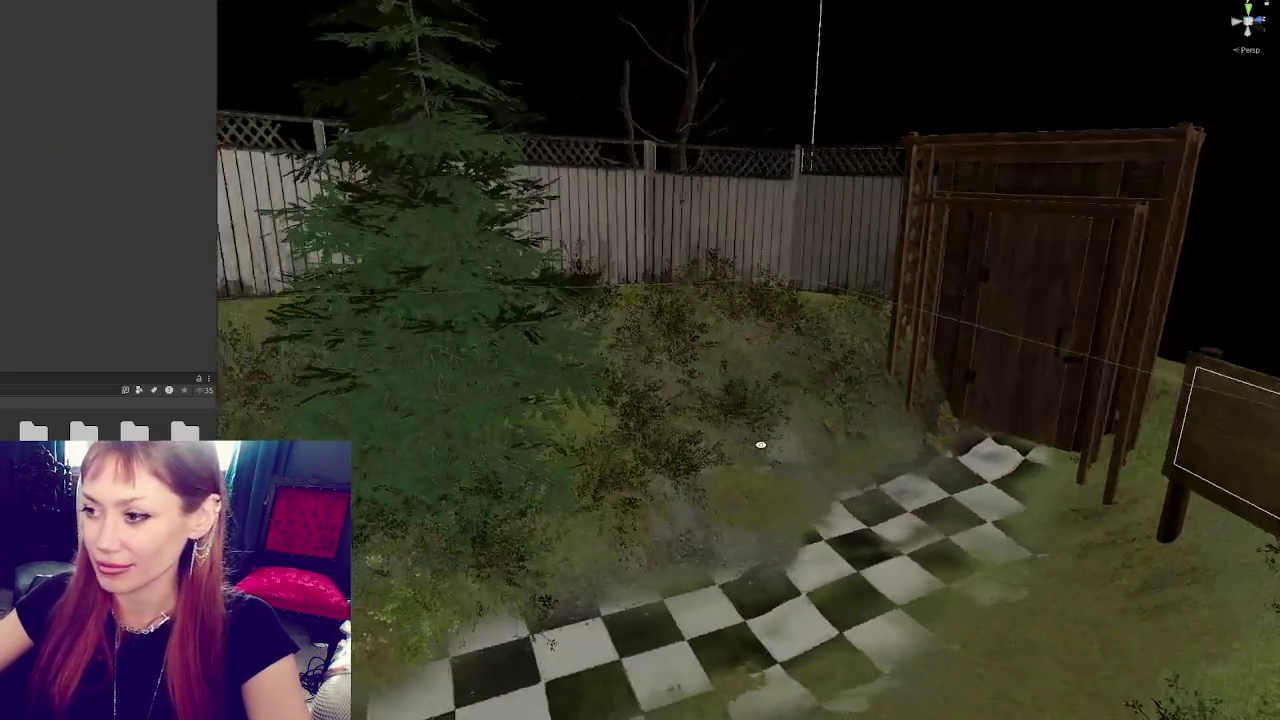
- Turn a bush near the tree around its vertical axis
mouse_move(760, 445)
mouse_down()
mouse_move(986, 349)
mouse_move(929, 360)
mouse_move(616, 330)
mouse_move(583, 343)
mouse_move(580, 380)
mouse_move(440, 243)
mouse_move(445, 232)
mouse_move(500, 300)
mouse_move(520, 268)
mouse_move(530, 276)
mouse_move(560, 256)
mouse_up()
click(616, 330)
key(f)
key(e)
mouse_move(470, 200)
mouse_down()
mouse_move(525, 262)
mouse_move(621, 309)
mouse_move(540, 311)
mouse_move(624, 302)
mouse_move(543, 323)
mouse_move(694, 346)
mouse_move(675, 341)
mouse_move(666, 436)
mouse_up()
click(525, 262)
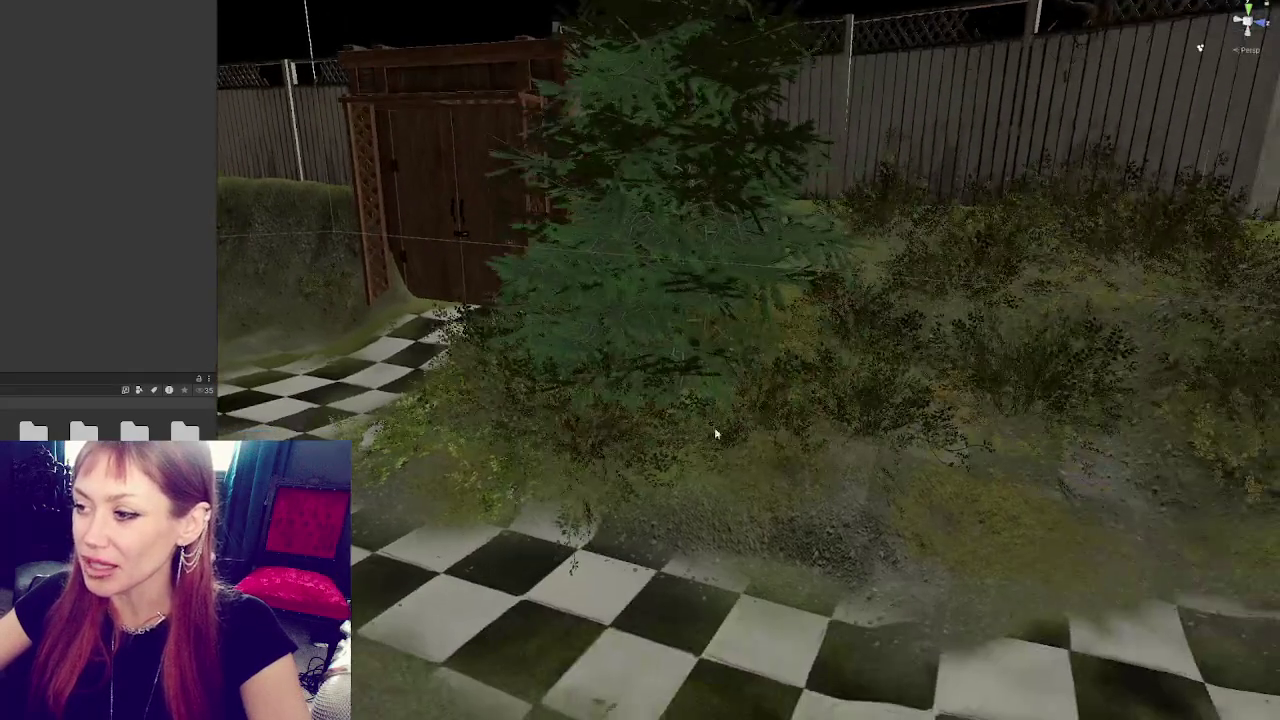
- Duplicate the bush beside the shed gate with Ctrl+D
mouse_move(889, 242)
mouse_down()
mouse_move(786, 323)
mouse_move(840, 313)
mouse_up()
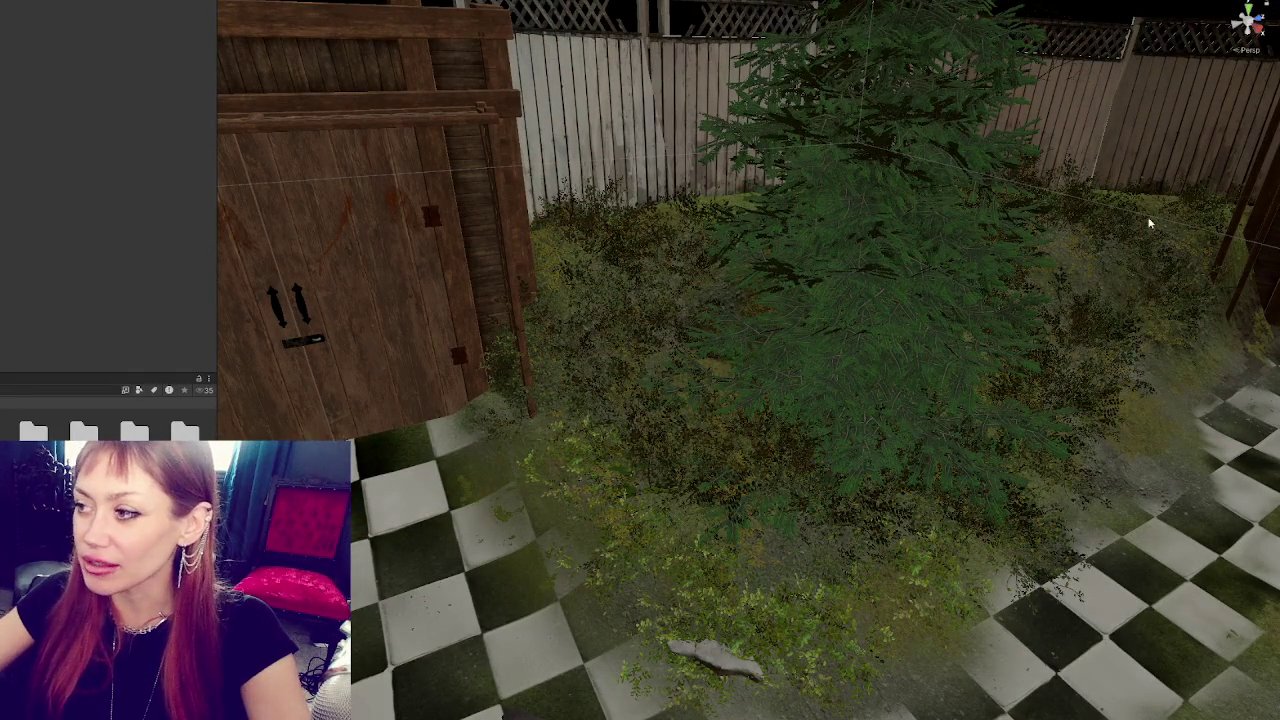
drag(1123, 365, 993, 372)
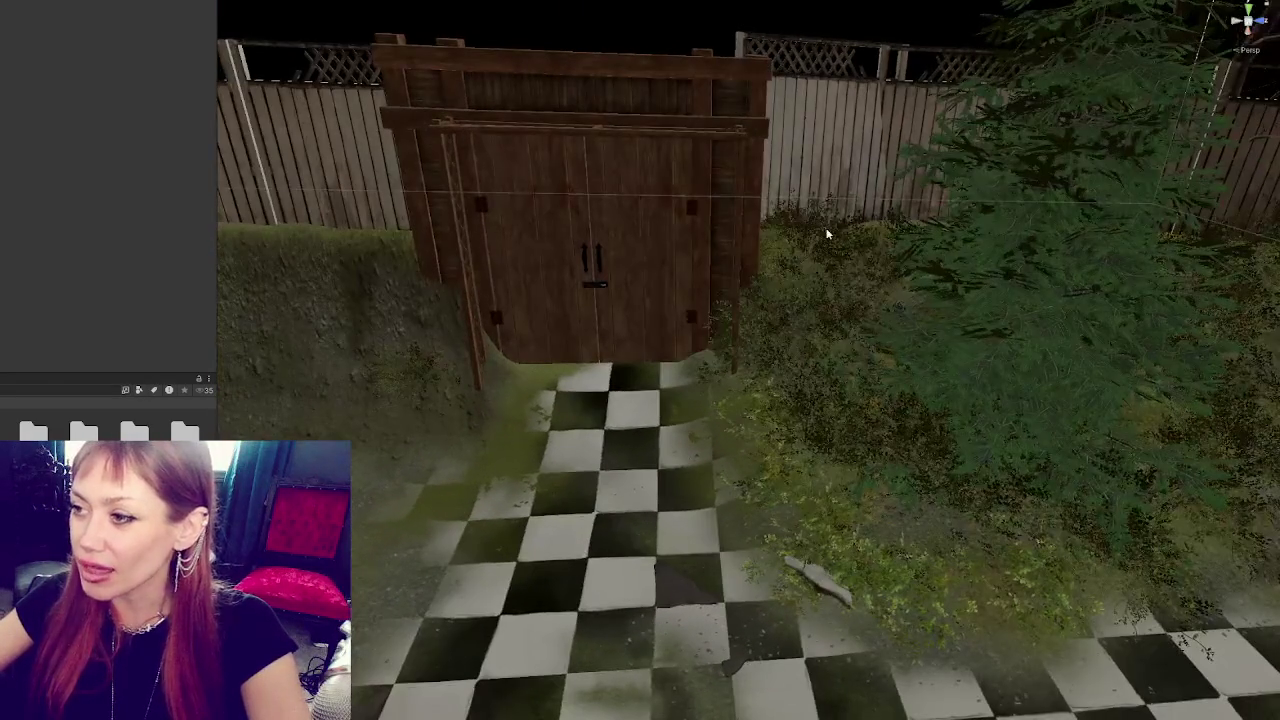
click(815, 245)
key(ctrl+d)
- Move the copied bush to the left edge of the checkered path and up onto the hillside
key(w)
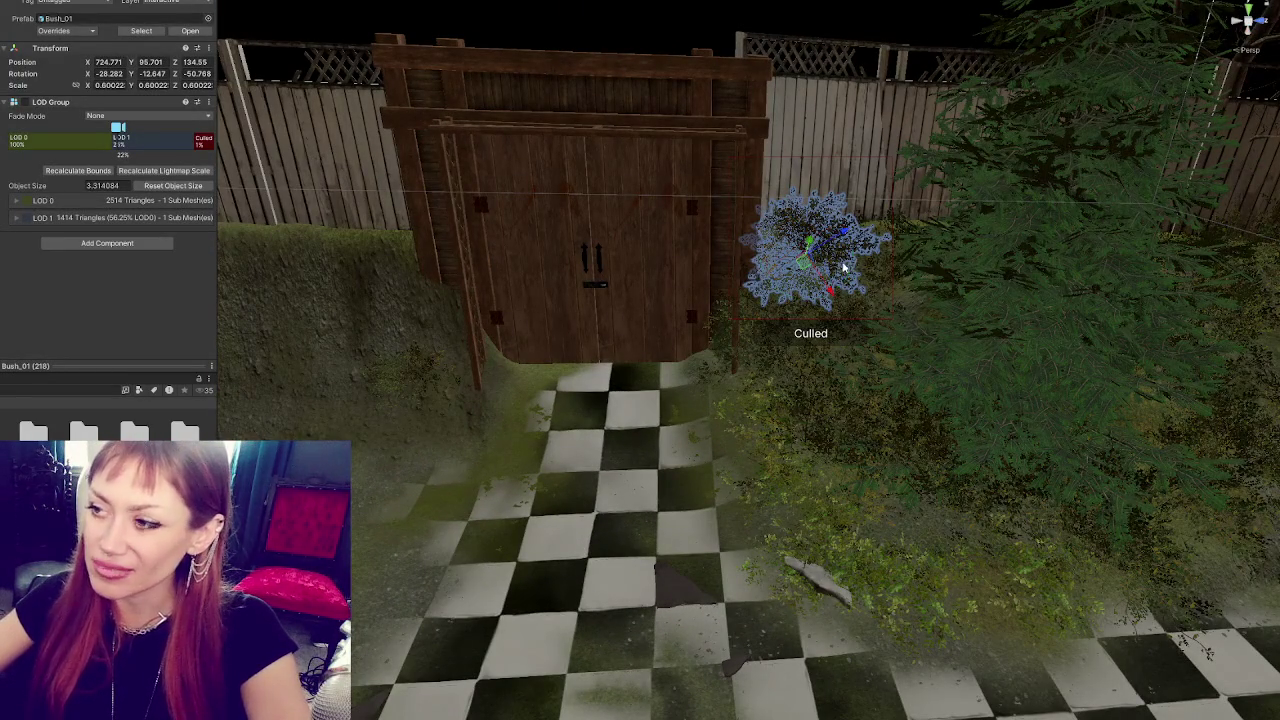
mouse_move(812, 250)
mouse_down()
mouse_move(415, 390)
mouse_move(420, 465)
mouse_move(391, 487)
mouse_move(342, 427)
mouse_up()
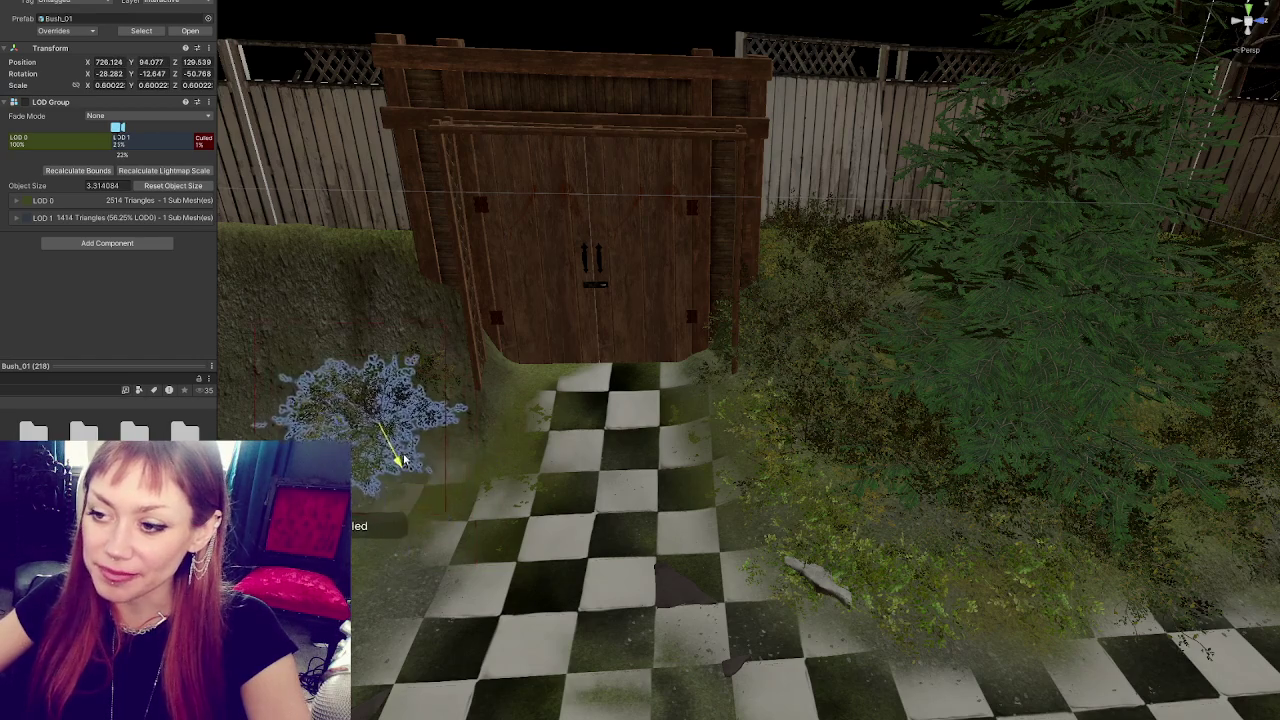
key(e)
mouse_move(491, 444)
mouse_down()
mouse_move(586, 471)
mouse_move(568, 480)
mouse_up()
drag(691, 487, 640, 515)
drag(712, 479, 370, 415)
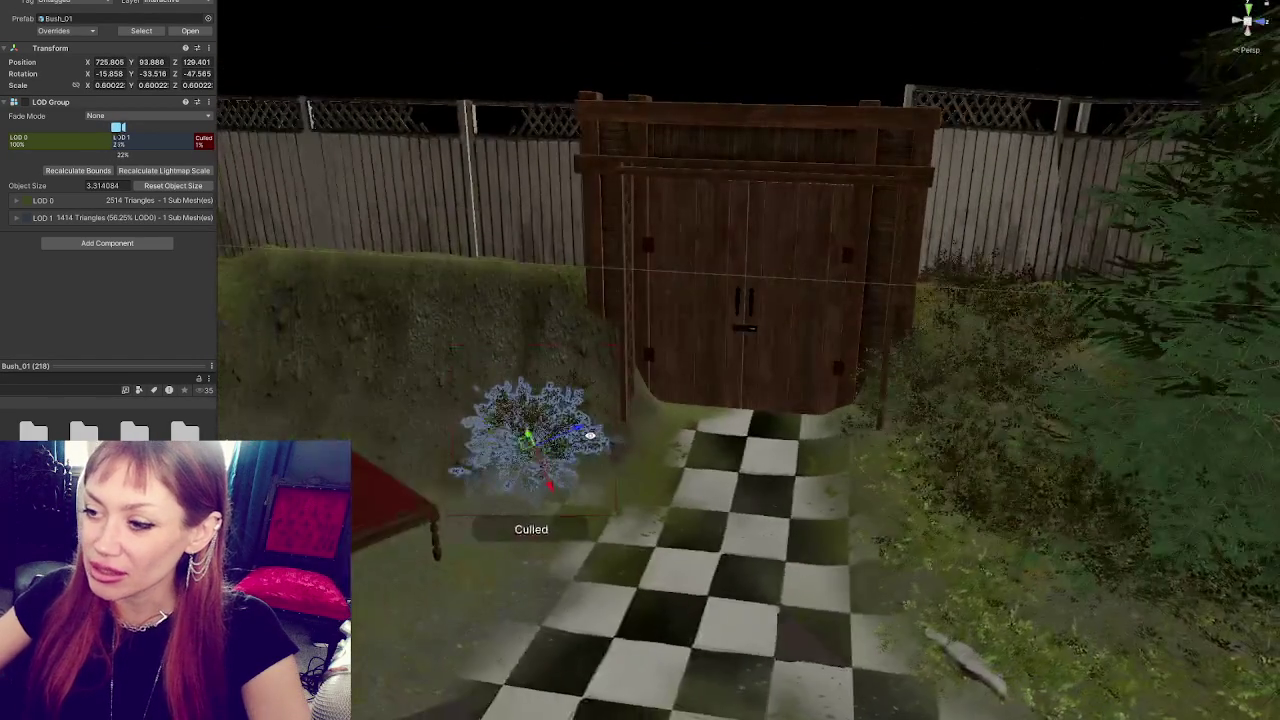
mouse_move(541, 474)
mouse_down()
mouse_move(505, 352)
mouse_move(514, 271)
mouse_move(518, 300)
mouse_up()
- Tilt Bush_01 copy 219 to sit on the slope beside the shed doors, then deselect it
key(e)
key(w)
mouse_move(532, 347)
mouse_down()
mouse_move(620, 360)
mouse_move(605, 372)
mouse_move(370, 158)
mouse_move(700, 370)
mouse_move(757, 363)
mouse_move(509, 357)
mouse_move(443, 268)
mouse_move(777, 390)
mouse_move(606, 118)
mouse_move(1155, 354)
mouse_move(948, 495)
mouse_up()
key(e)
key(w)
key(e)
key(w)
drag(895, 413, 806, 372)
click(829, 372)
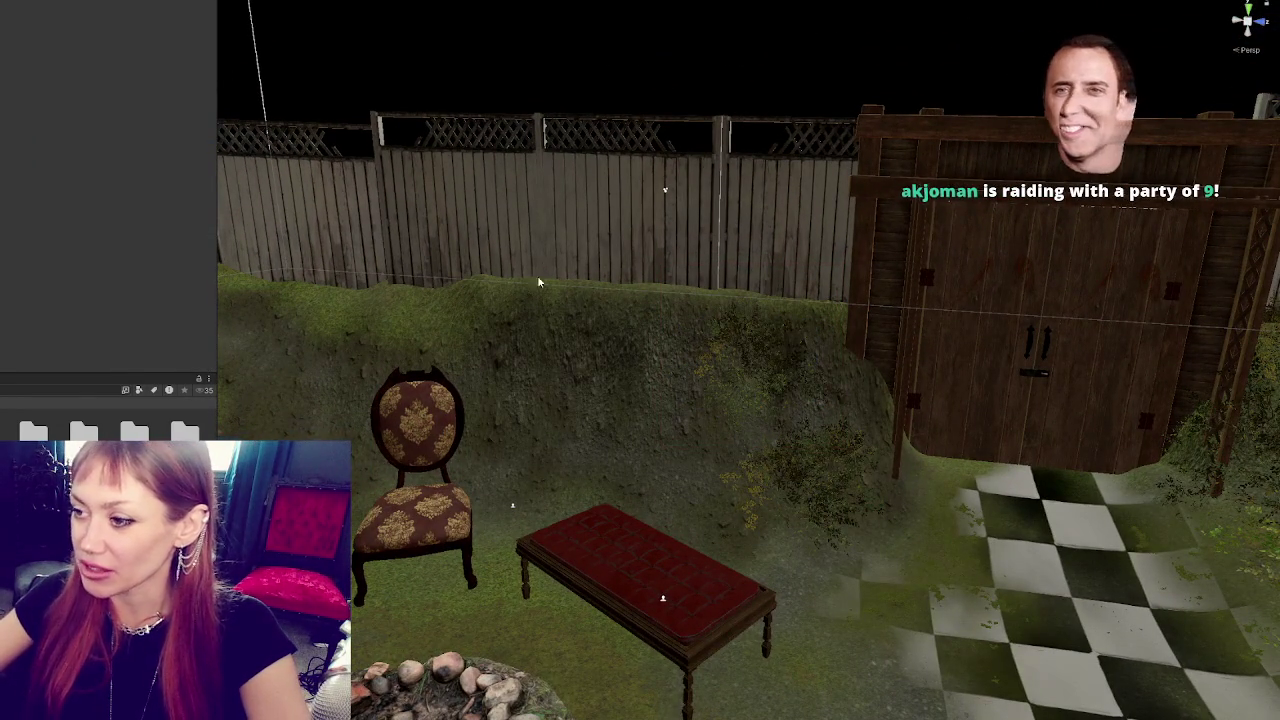
scroll(785, 395, up, 3)
click(785, 395)
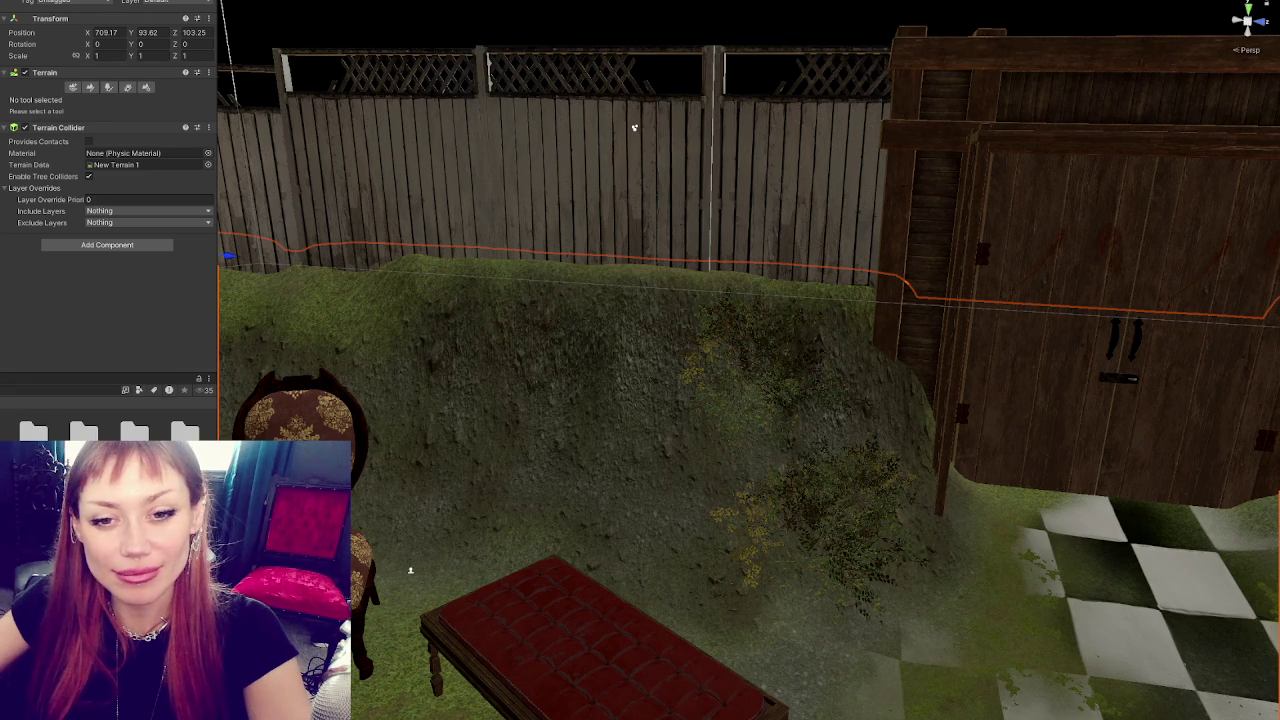
- Select the hillside bush and adjust its scale and rotation
click(757, 390)
mouse_move(957, 410)
mouse_down()
mouse_move(856, 381)
mouse_move(871, 366)
mouse_move(790, 375)
mouse_move(875, 368)
mouse_move(826, 330)
mouse_move(791, 371)
mouse_move(817, 323)
mouse_move(829, 330)
mouse_move(831, 297)
mouse_move(833, 314)
mouse_move(725, 398)
mouse_move(605, 472)
mouse_move(652, 515)
mouse_move(660, 487)
mouse_move(647, 490)
mouse_move(900, 392)
mouse_move(884, 400)
mouse_move(886, 366)
mouse_move(885, 388)
mouse_up()
key(r)
key(e)
key(r)
key(e)
key(r)
key(e)
key(w)
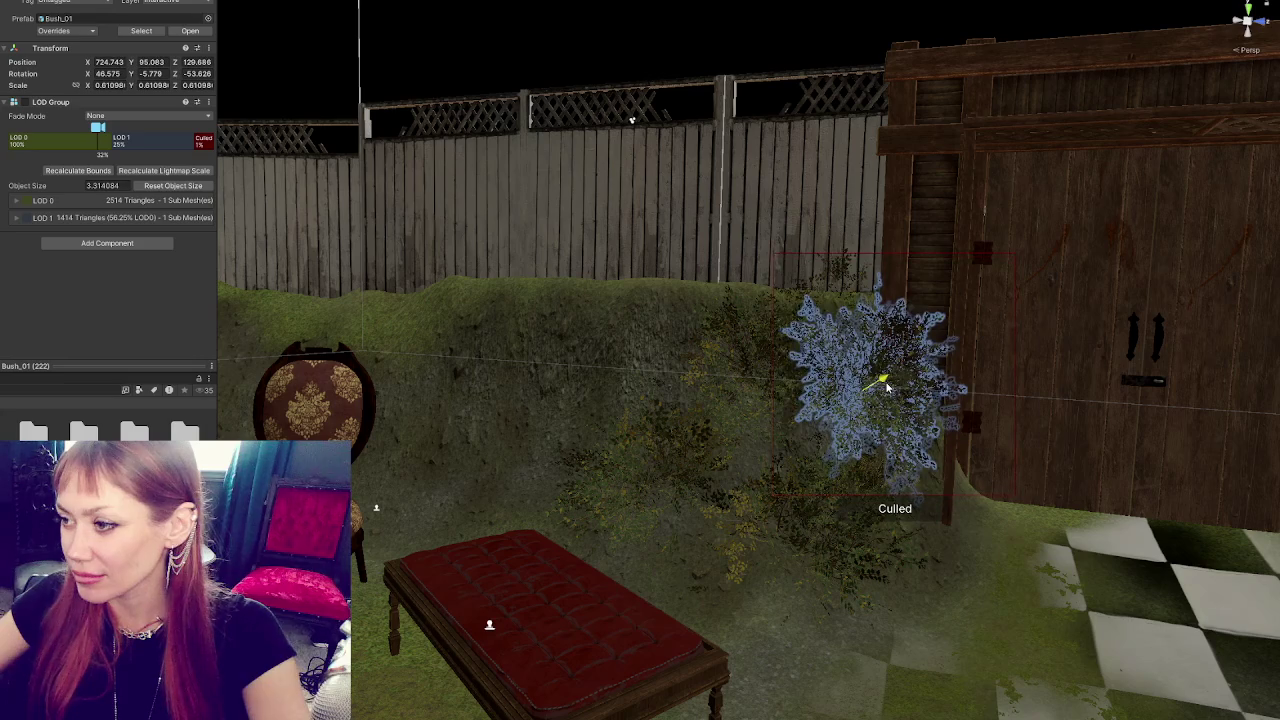
- Move the bush up-left onto the bank beside the chair, enlarge it slightly, and select its LOD0 mesh
mouse_move(830, 425)
mouse_down()
mouse_move(777, 476)
mouse_move(688, 290)
mouse_move(665, 275)
mouse_move(666, 251)
mouse_move(690, 305)
mouse_up()
key(e)
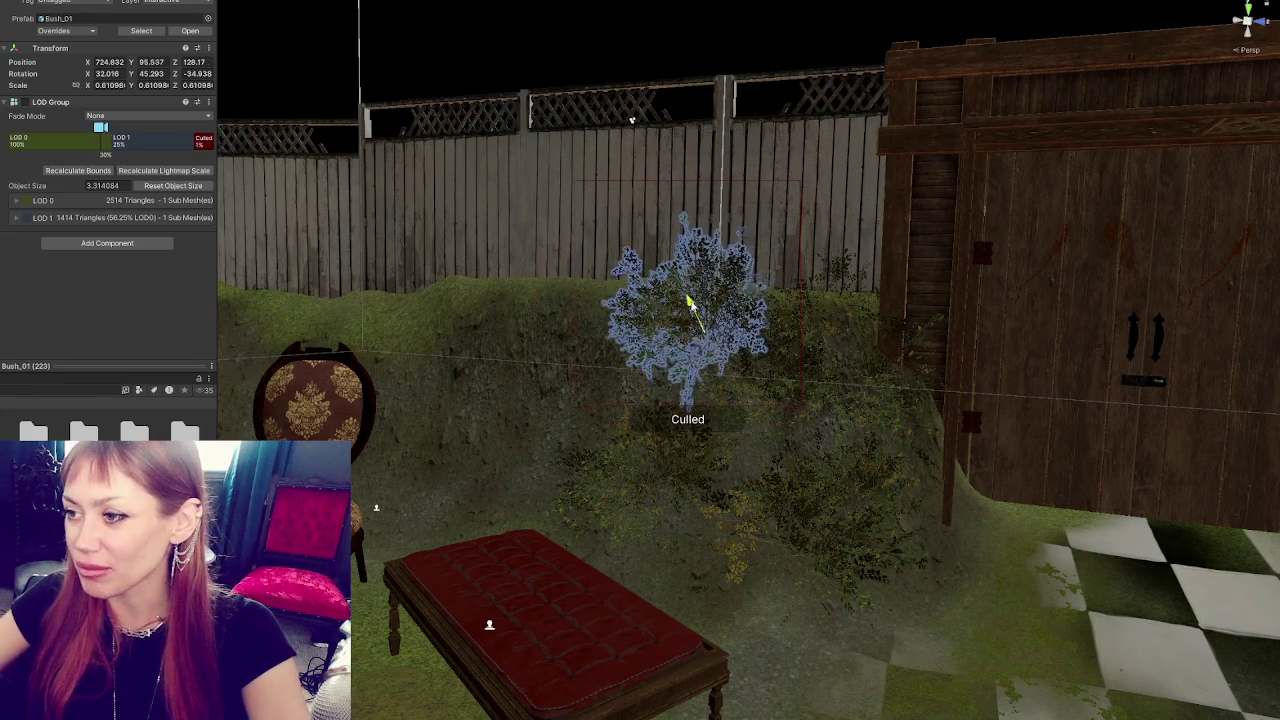
click(658, 364)
mouse_move(658, 364)
mouse_down()
mouse_move(700, 326)
mouse_move(600, 390)
mouse_move(595, 419)
mouse_up()
click(700, 326)
scroll(700, 326, up, 3)
key(r)
click(601, 393)
- Set the Bush_01 LOD0 (scale 2.54, tilt 15.998, 1.424, 21.464) on the slope behind the chaise
key(w)
drag(770, 511, 852, 392)
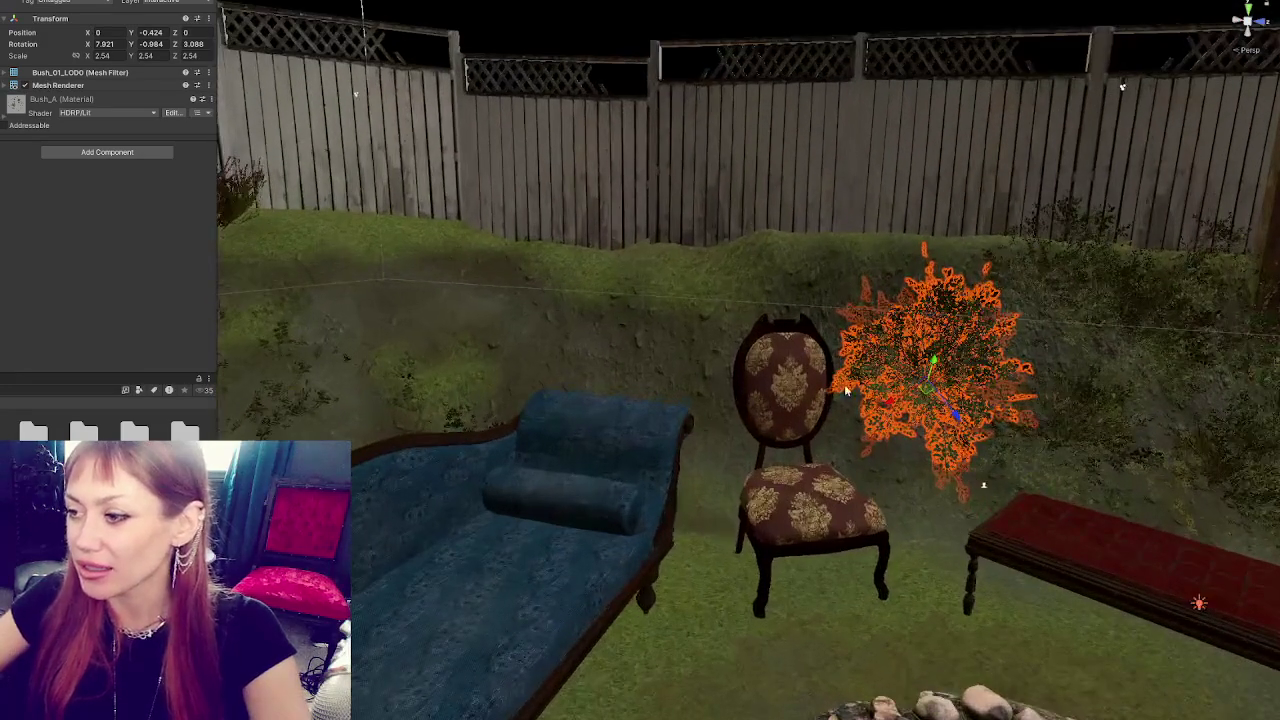
mouse_move(760, 430)
mouse_down()
mouse_move(728, 397)
mouse_move(732, 375)
mouse_move(820, 390)
mouse_move(940, 383)
mouse_move(797, 397)
mouse_up()
key(e)
key(w)
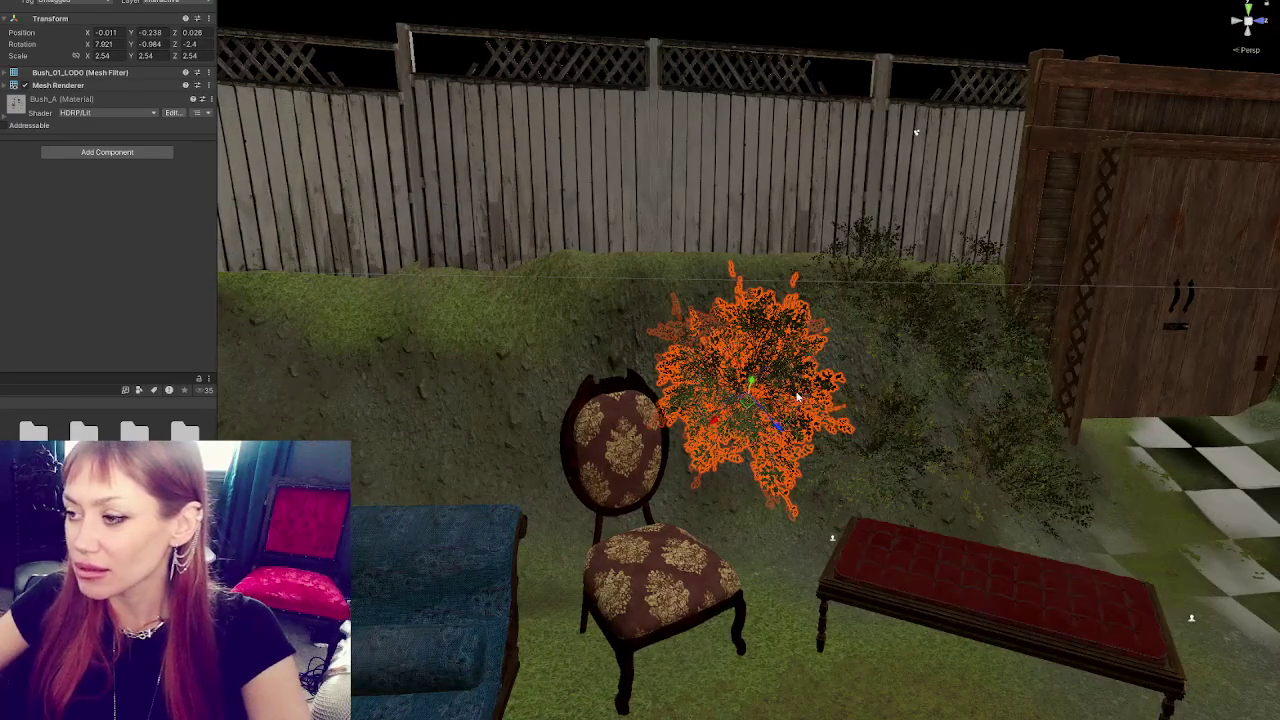
mouse_move(708, 421)
mouse_down()
mouse_move(684, 532)
mouse_move(531, 463)
mouse_up()
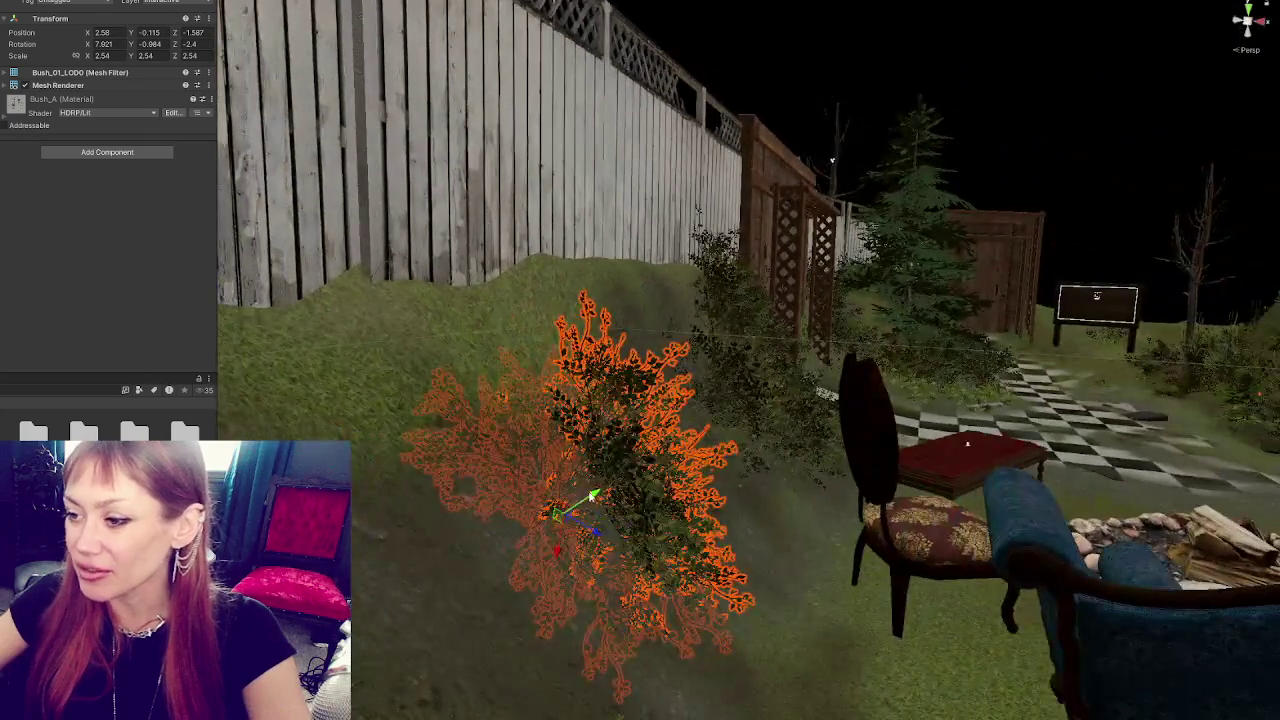
mouse_move(594, 491)
mouse_down()
mouse_move(663, 449)
mouse_move(575, 500)
mouse_move(523, 457)
mouse_up()
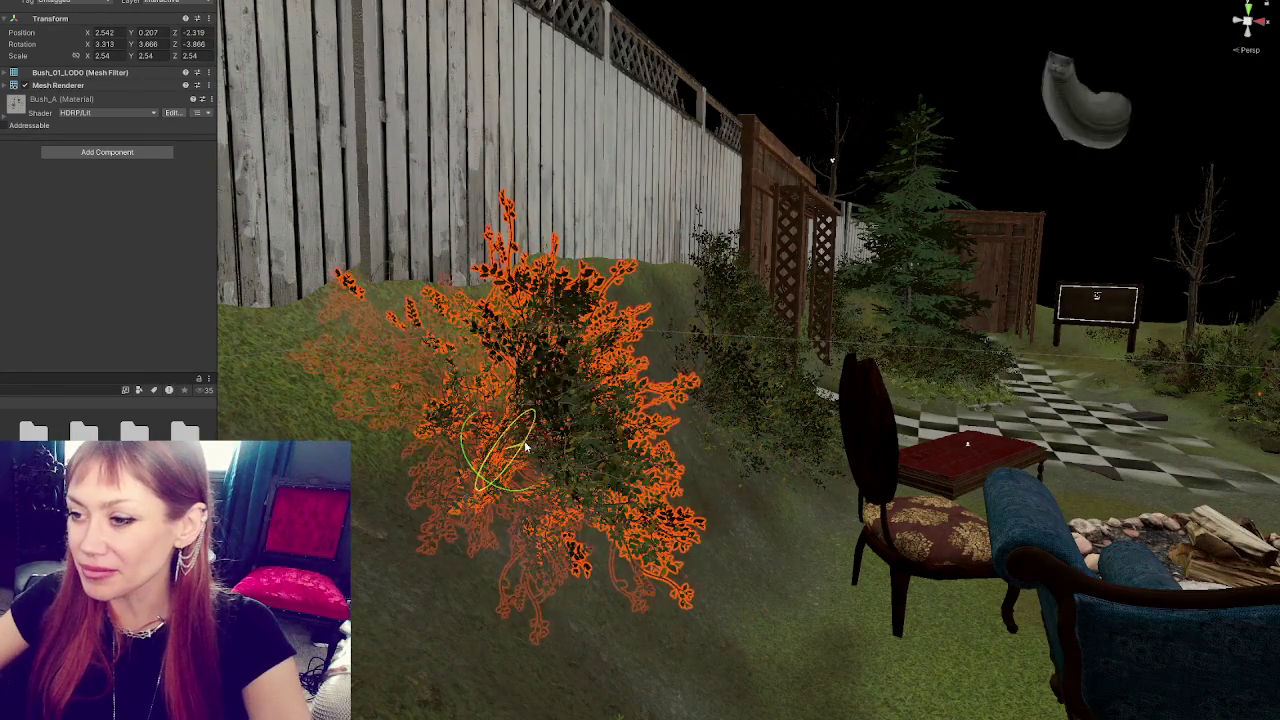
mouse_move(891, 143)
mouse_down()
mouse_move(1020, 120)
mouse_move(1107, 200)
mouse_up()
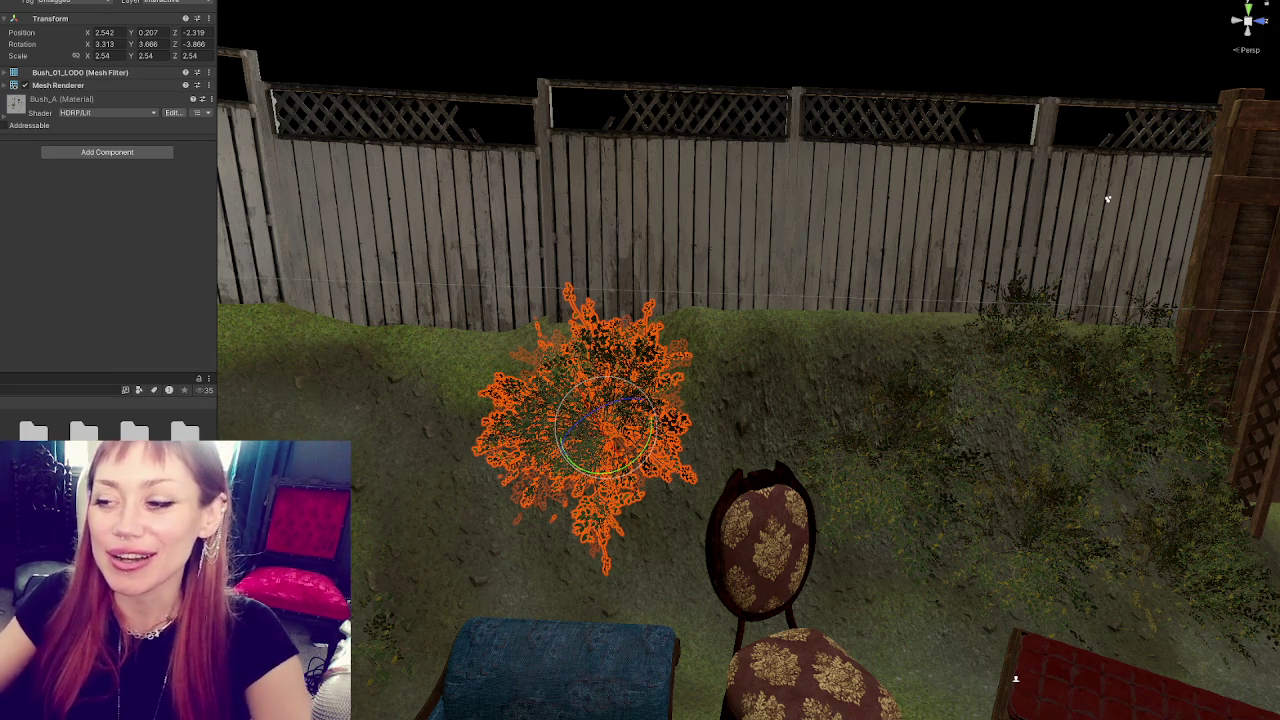
mouse_move(686, 380)
mouse_down()
mouse_move(800, 370)
mouse_move(700, 420)
mouse_move(524, 420)
mouse_move(511, 484)
mouse_move(582, 460)
mouse_move(400, 531)
mouse_move(420, 509)
mouse_move(480, 678)
mouse_move(580, 534)
mouse_move(587, 553)
mouse_move(586, 523)
mouse_move(588, 543)
mouse_move(605, 540)
mouse_move(440, 440)
mouse_move(500, 457)
mouse_move(478, 458)
mouse_up()
- Move the bush up the bank toward the back fence and frame it to check placement
mouse_move(482, 510)
mouse_down()
mouse_move(717, 474)
mouse_move(480, 455)
mouse_move(548, 479)
mouse_up()
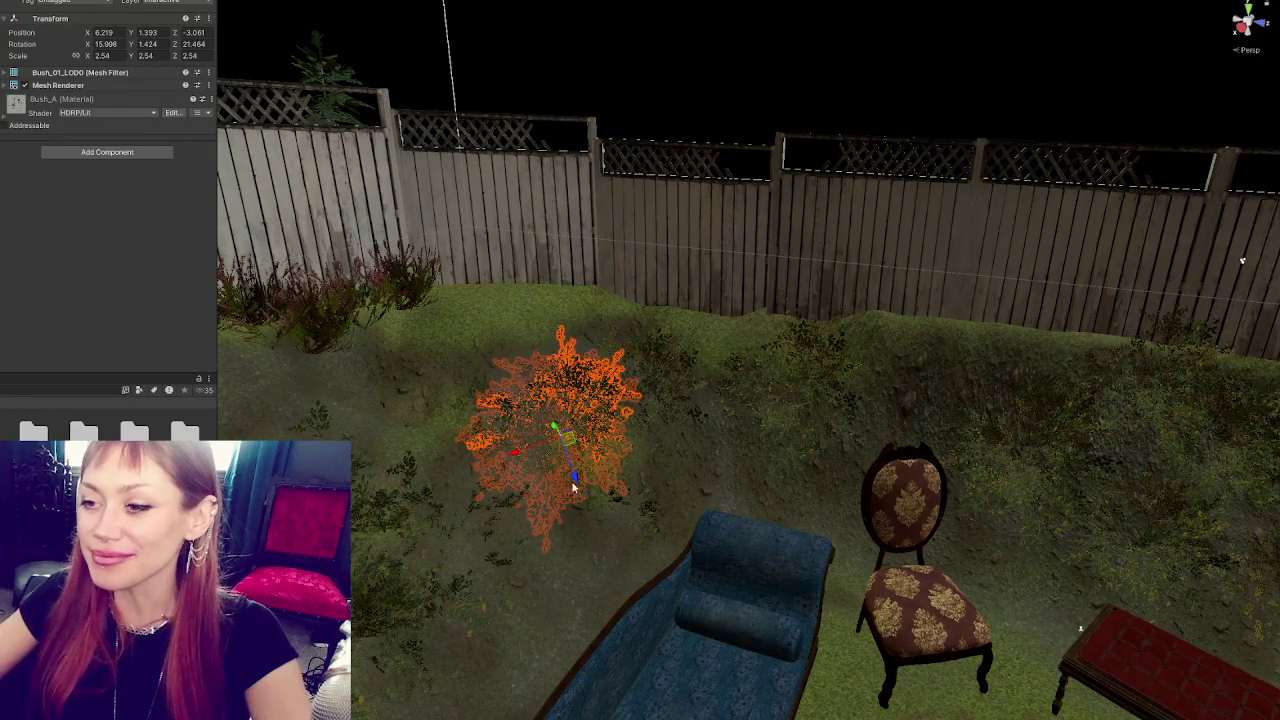
click(548, 430)
mouse_move(548, 430)
mouse_down()
mouse_move(528, 343)
mouse_move(533, 370)
mouse_move(498, 306)
mouse_move(808, 360)
mouse_move(738, 356)
mouse_move(736, 418)
mouse_move(884, 375)
mouse_move(842, 356)
mouse_up()
key(w)
click(874, 371)
click(868, 363)
key(f)
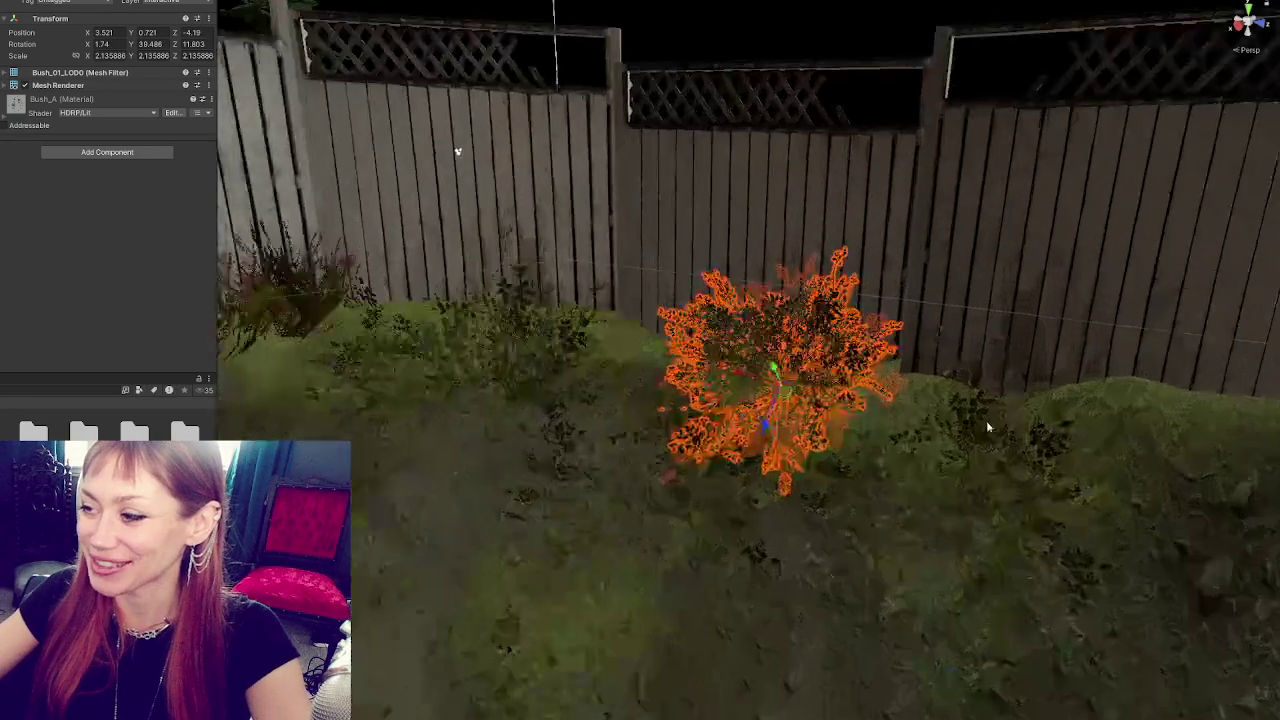
mouse_move(560, 180)
mouse_down()
mouse_move(408, 134)
mouse_move(467, 178)
mouse_move(934, 371)
mouse_move(549, 509)
mouse_move(578, 453)
mouse_up()
click(549, 509)
- Reposition the bush slightly left on the bank below the fence, ready to re-tilt
click(490, 420)
mouse_move(490, 420)
mouse_down()
mouse_move(540, 460)
mouse_move(522, 477)
mouse_up()
click(471, 466)
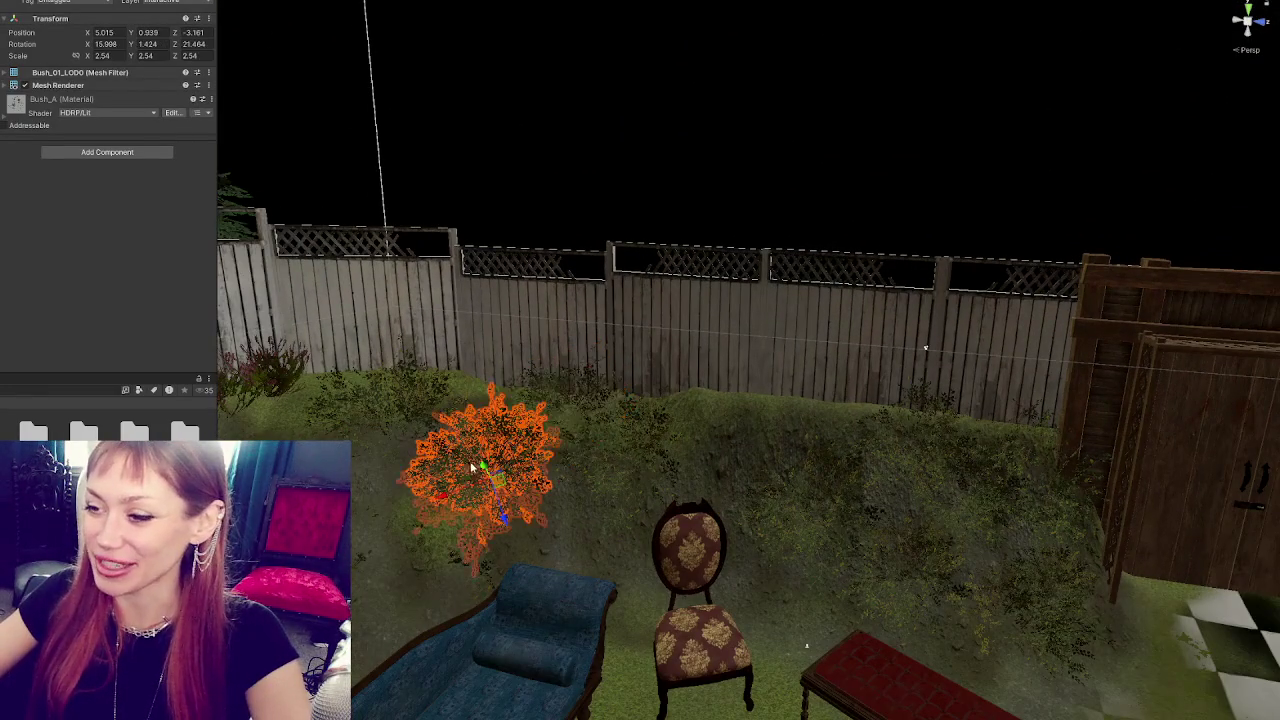
click(926, 347)
mouse_move(926, 347)
mouse_down()
mouse_move(723, 422)
mouse_move(646, 374)
mouse_move(457, 386)
mouse_move(591, 429)
mouse_move(732, 411)
mouse_move(700, 390)
mouse_up()
click(602, 340)
mouse_move(514, 357)
mouse_down()
mouse_move(610, 370)
mouse_move(536, 368)
mouse_move(571, 491)
mouse_move(503, 466)
mouse_move(380, 490)
mouse_move(826, 491)
mouse_up()
key(e)
- Inspect the bushes toward the gate and frame the leafy bush in the yard
scroll(558, 386, up, 3)
click(558, 386)
mouse_move(606, 369)
mouse_down()
mouse_move(826, 337)
mouse_move(1020, 437)
mouse_move(270, 313)
mouse_move(783, 347)
mouse_up()
scroll(569, 401, up, 5)
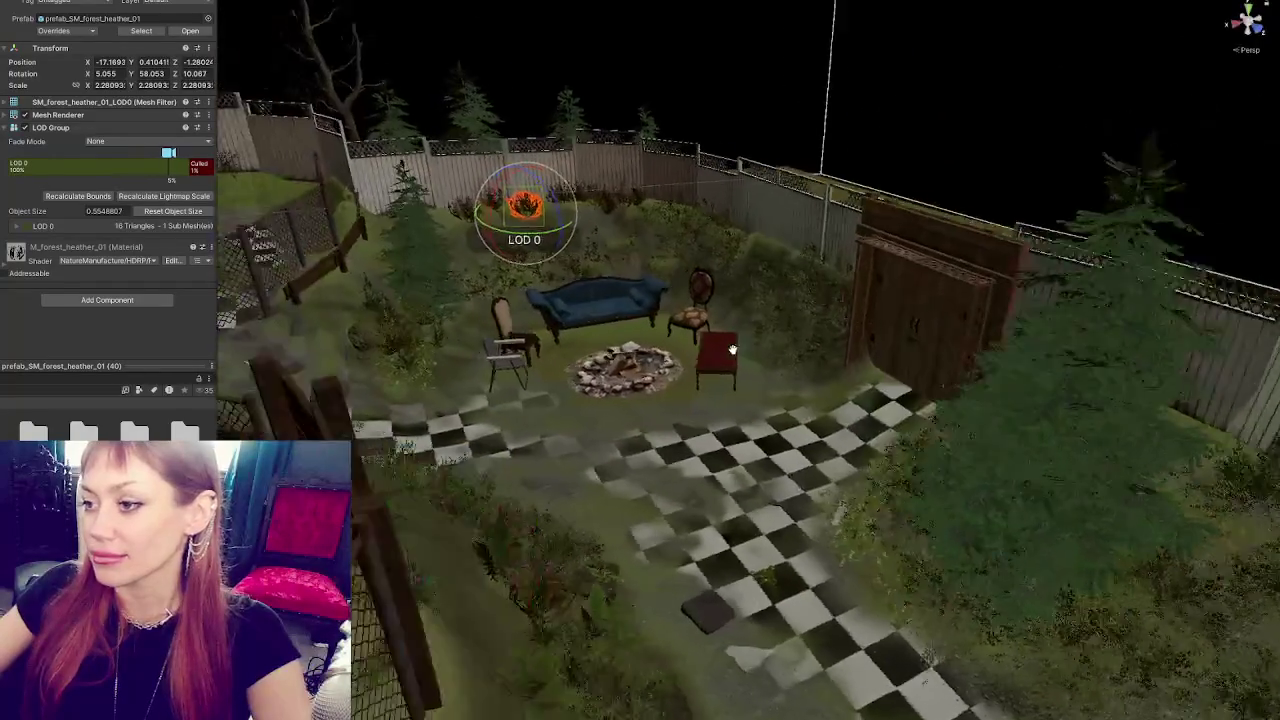
scroll(622, 463, up, 5)
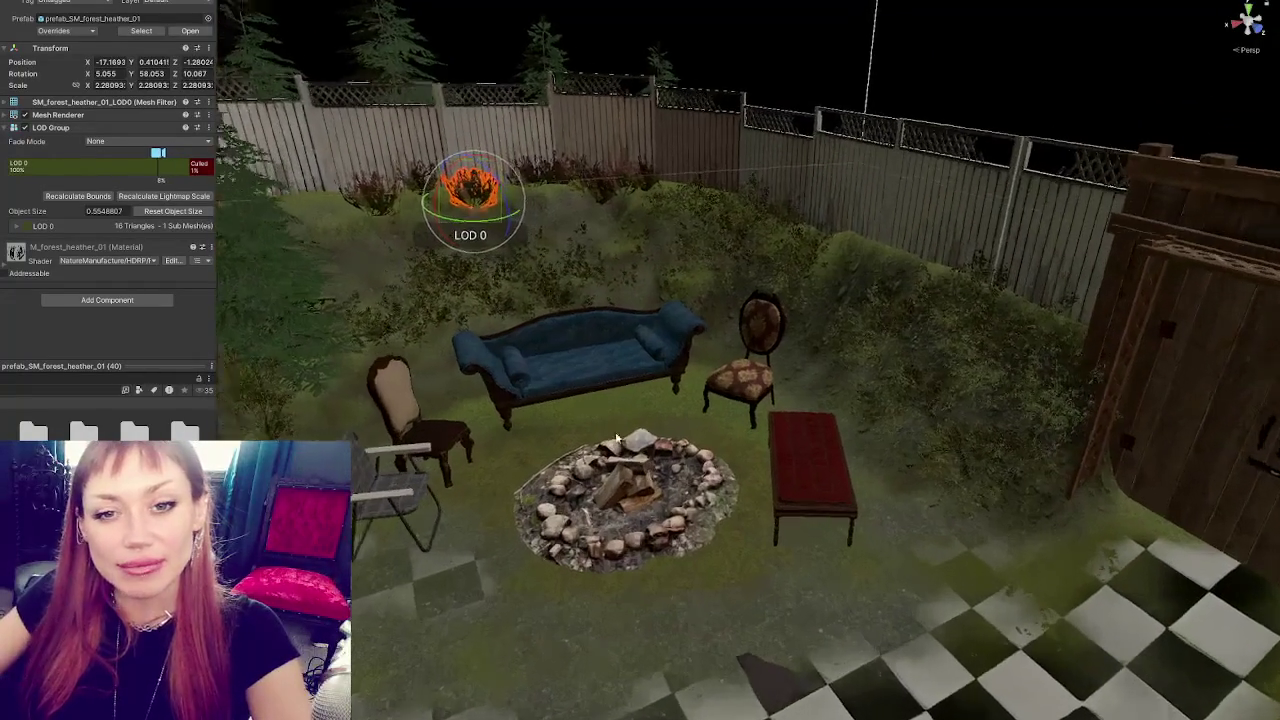
scroll(648, 500, down, 3)
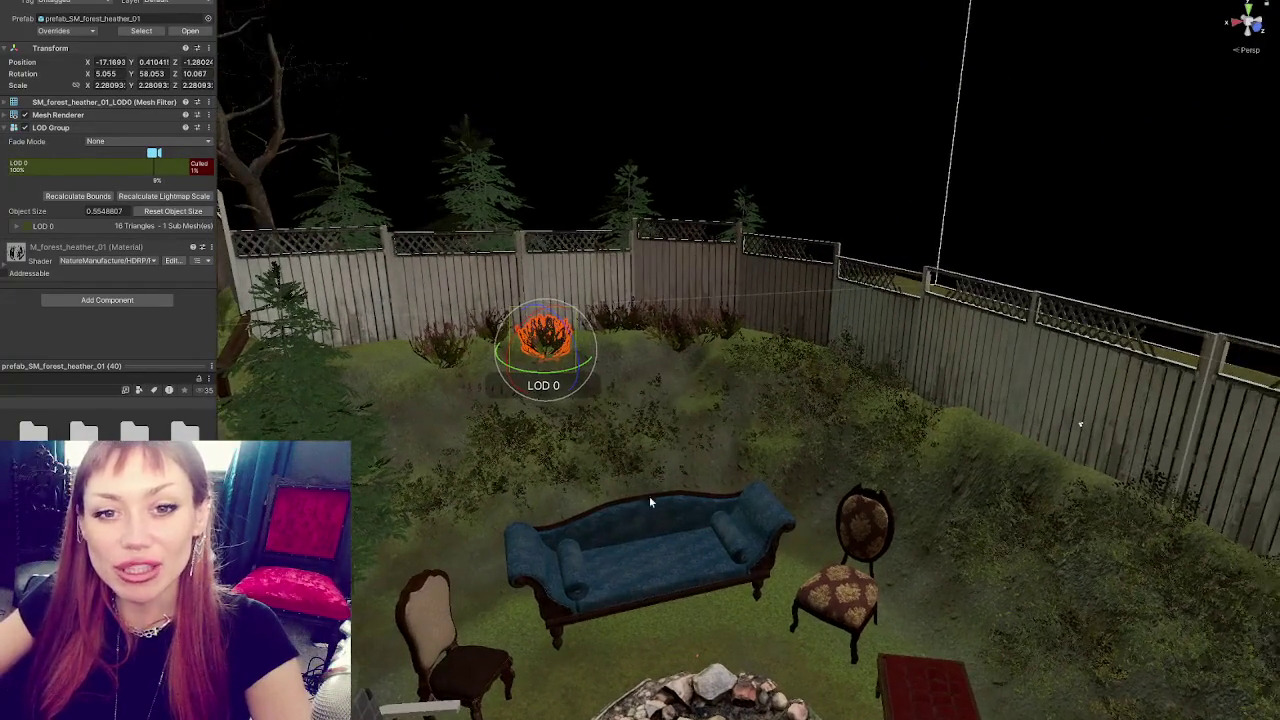
scroll(657, 486, up, 1)
click(565, 440)
key(f)
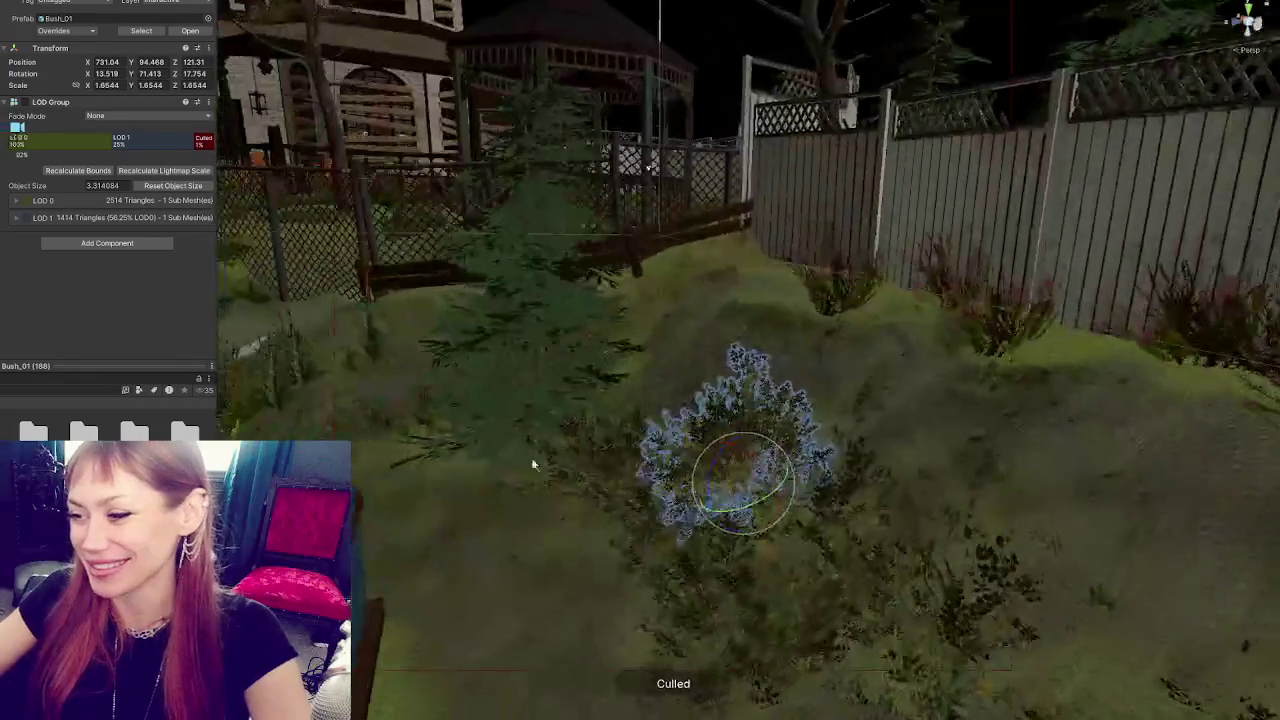
mouse_move(730, 453)
mouse_down()
mouse_move(565, 393)
mouse_move(552, 364)
mouse_move(558, 412)
mouse_move(563, 376)
mouse_up()
- Check each SM_forest_heather_01 clump along the back fence and nudge one slightly back
click(537, 394)
click(660, 306)
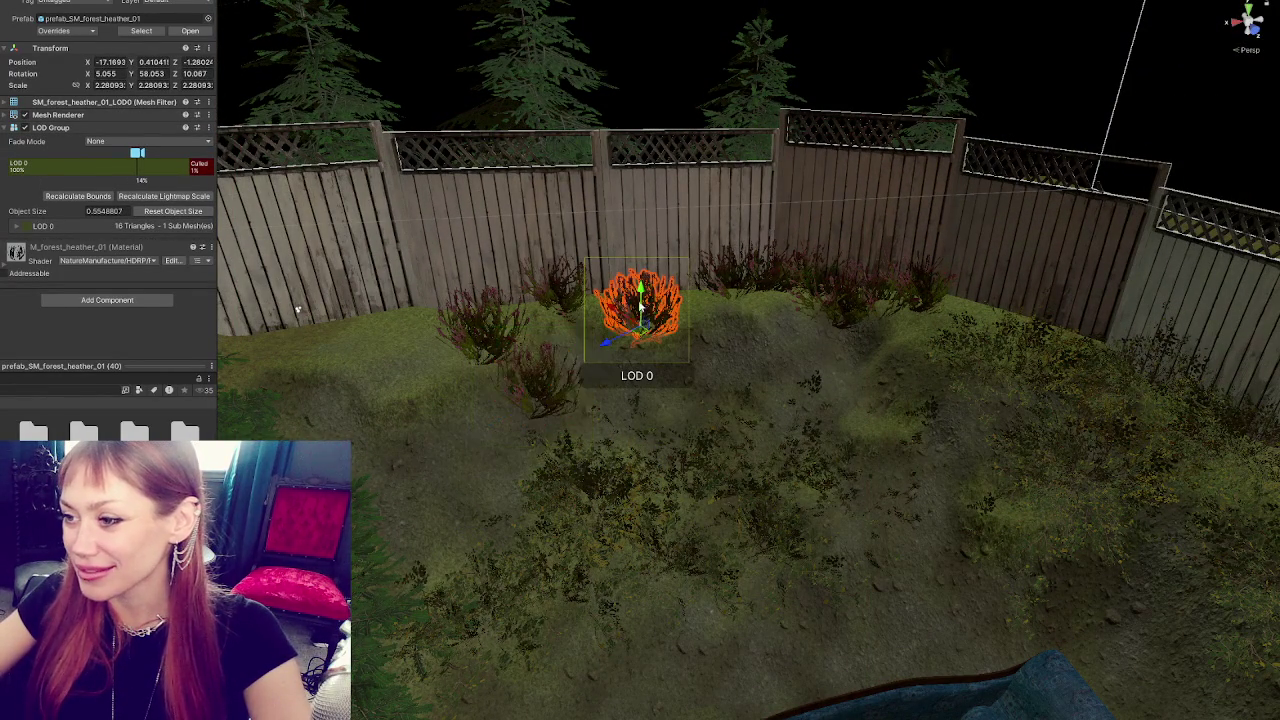
click(555, 295)
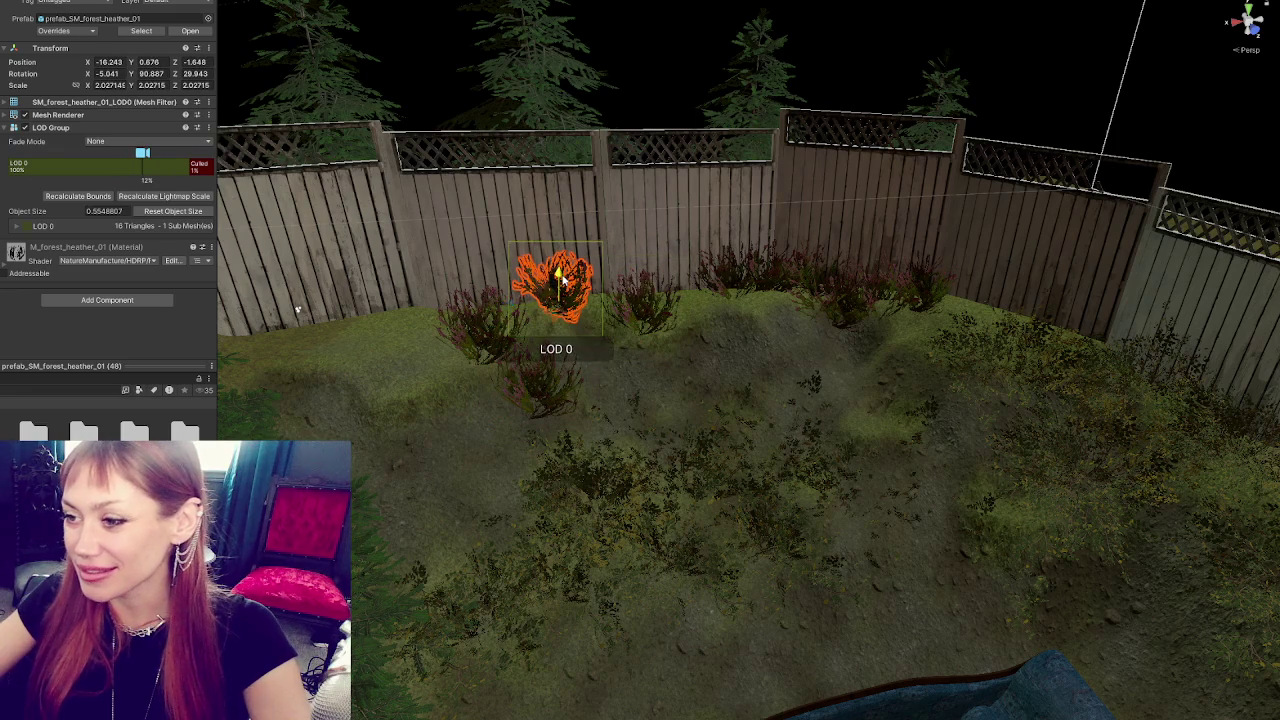
click(484, 316)
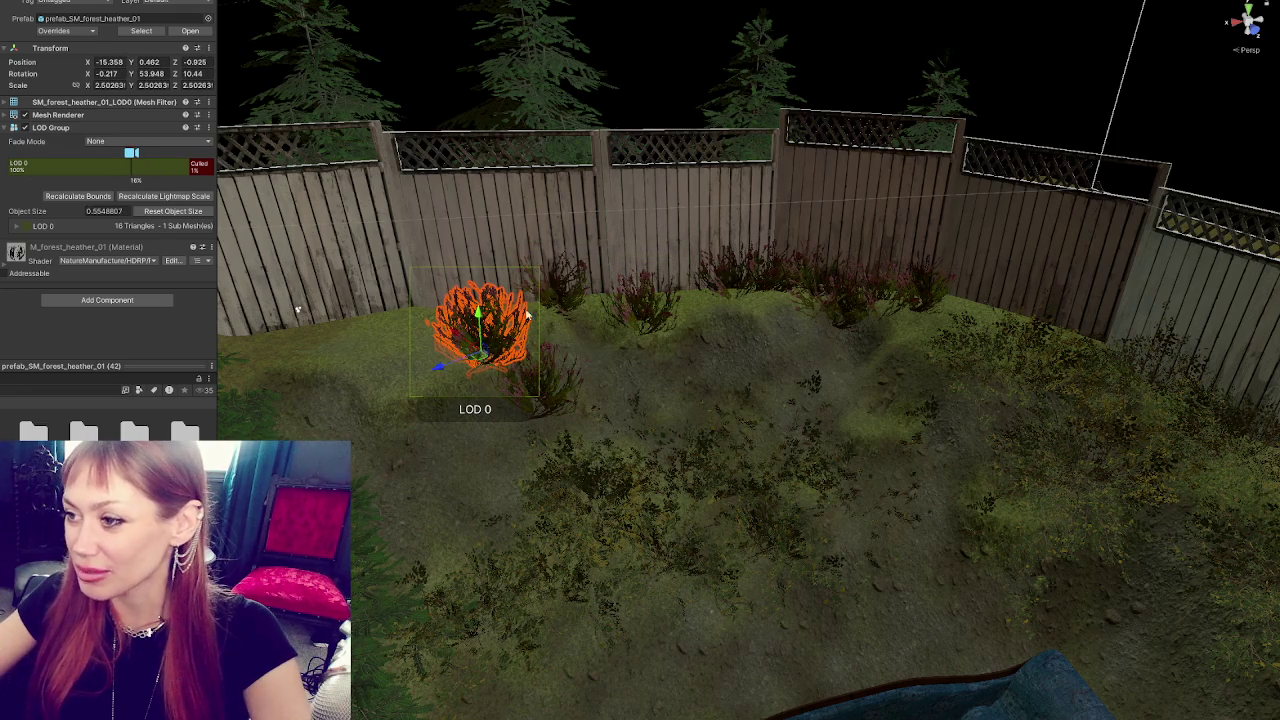
click(779, 268)
click(720, 276)
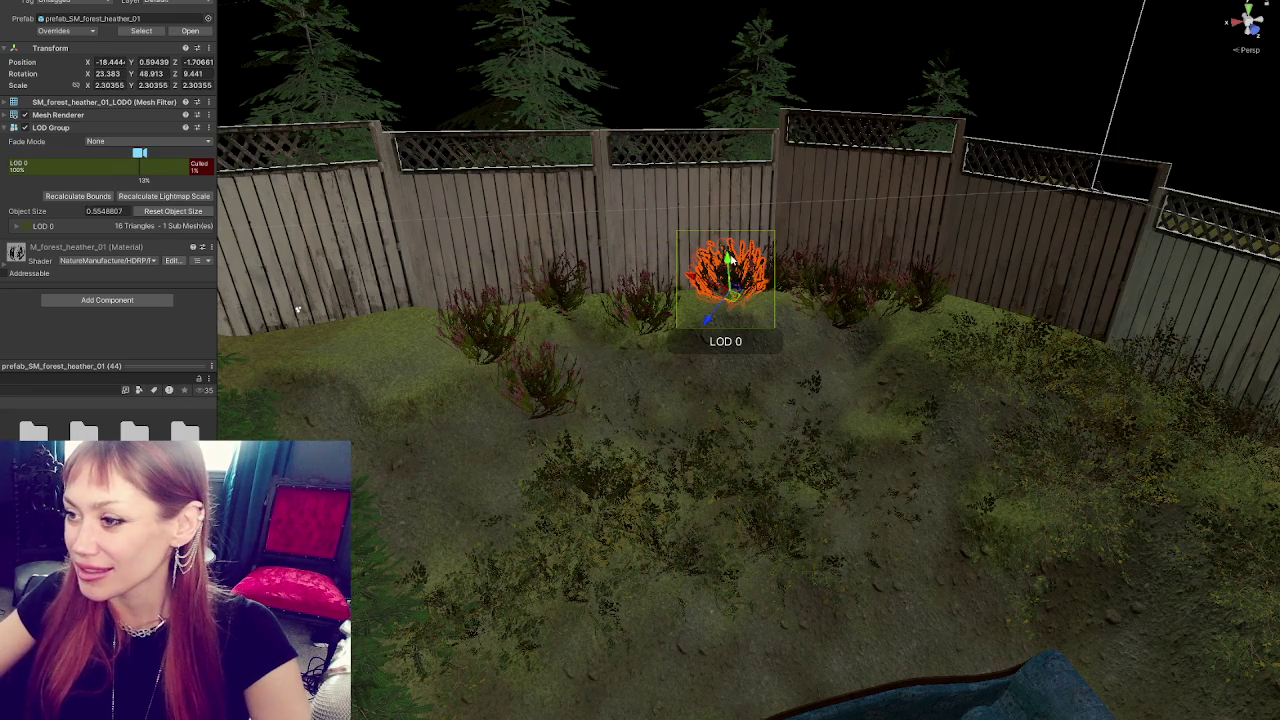
drag(726, 255, 733, 256)
scroll(880, 318, down, 3)
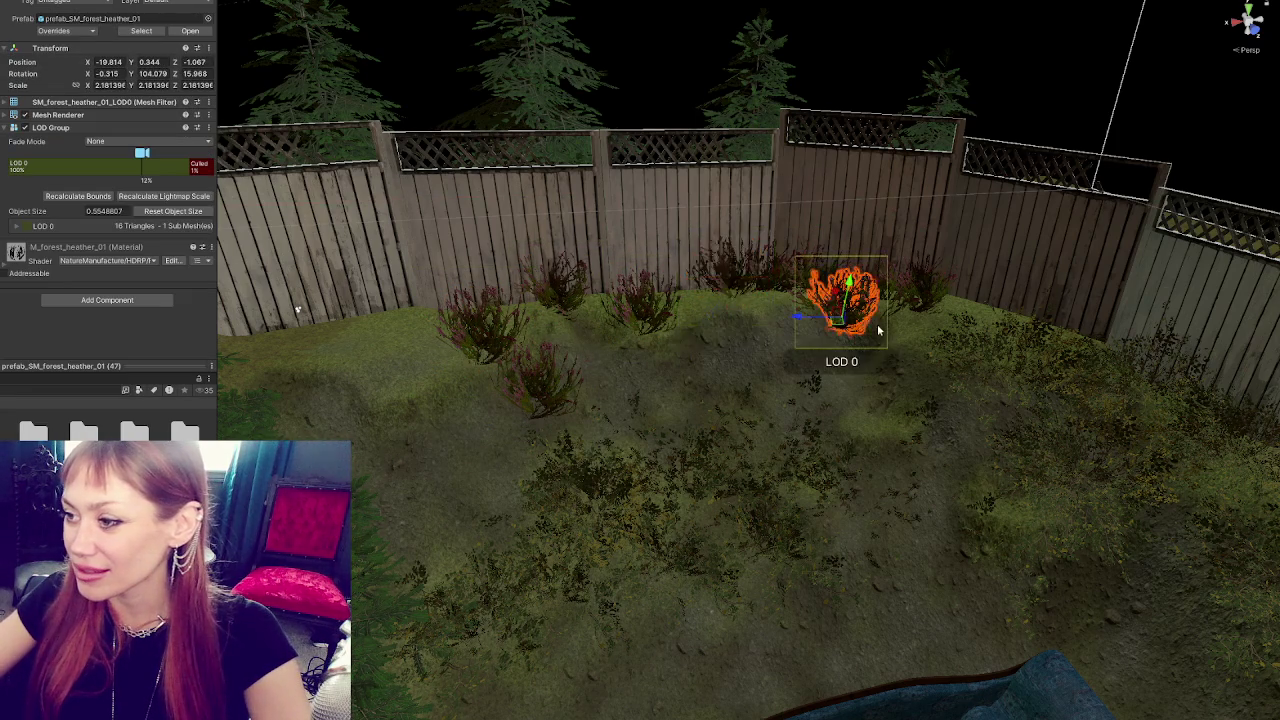
click(530, 368)
scroll(530, 368, up, 2)
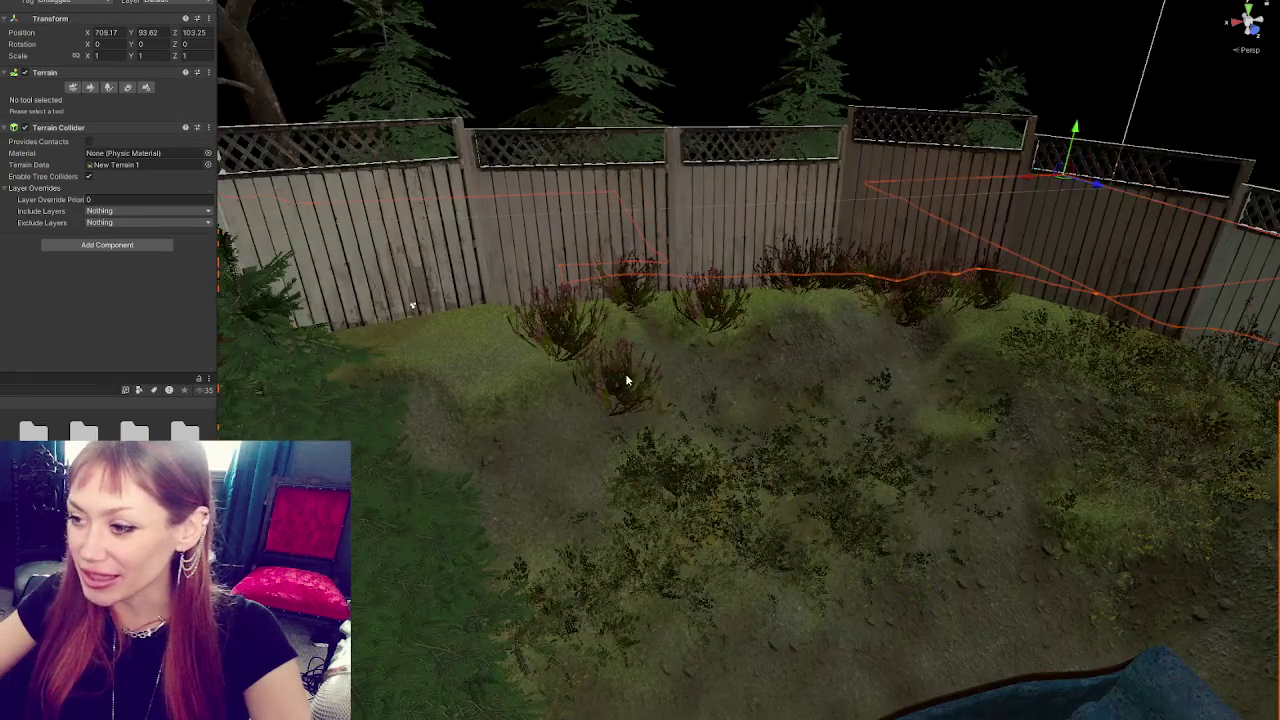
- Settle a heather clump beside the fence and add a duplicate at a new angle
click(575, 419)
drag(575, 419, 746, 357)
mouse_move(770, 287)
mouse_down()
mouse_move(722, 318)
mouse_move(729, 298)
mouse_move(835, 300)
mouse_move(809, 283)
mouse_move(683, 313)
mouse_move(727, 293)
mouse_move(716, 278)
mouse_up()
key(ctrl+d)
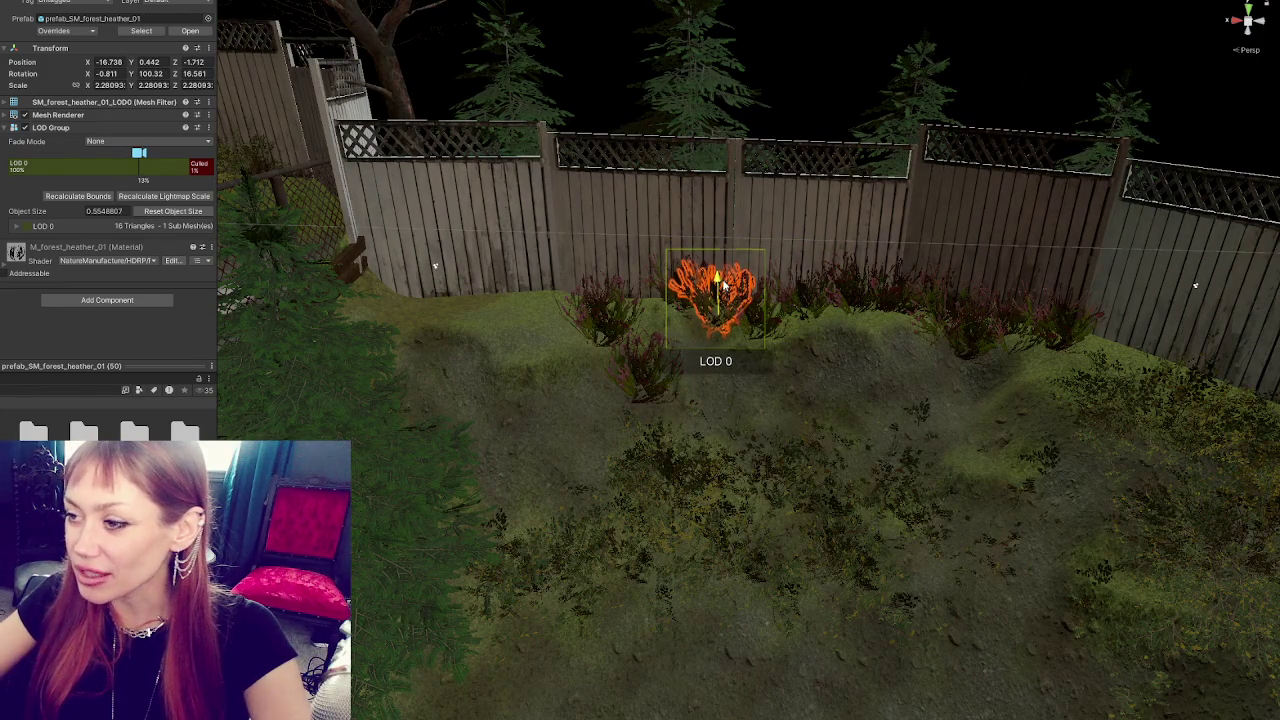
mouse_move(658, 368)
mouse_down()
mouse_move(631, 366)
mouse_move(645, 358)
mouse_up()
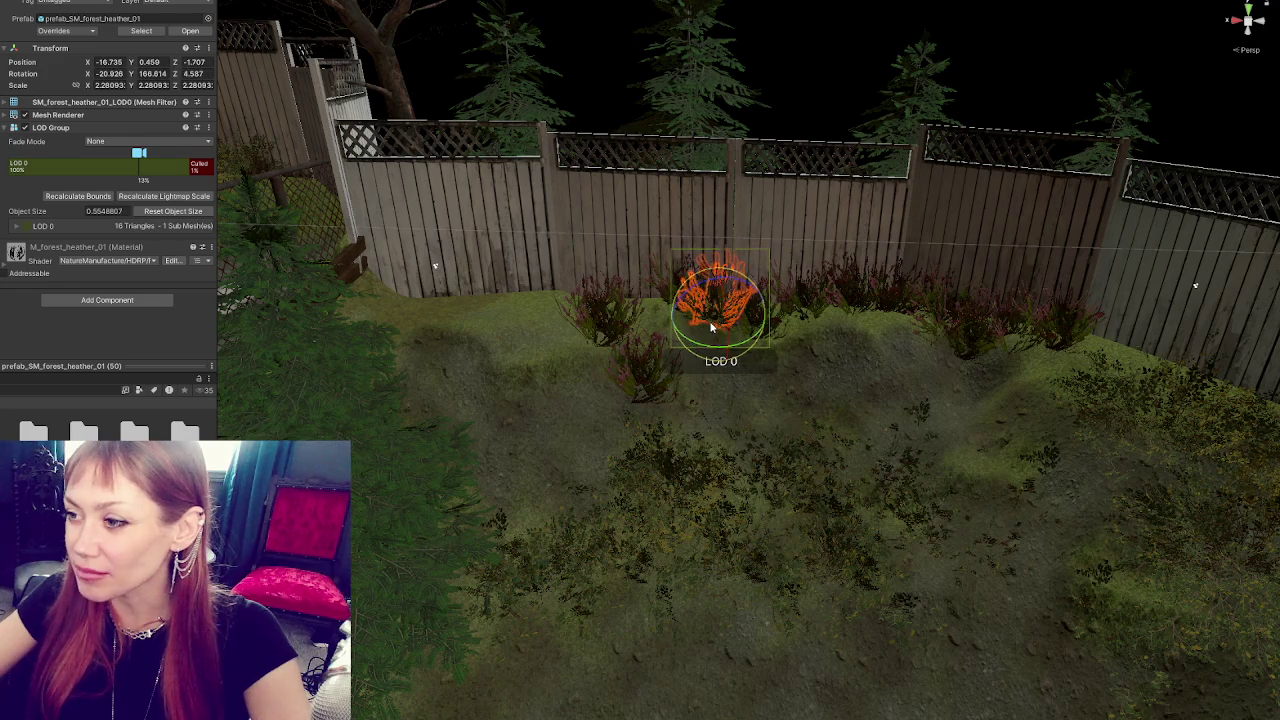
- Duplicate another heather, place it left along the fence, and turn and tilt it
key(ctrl+d)
key(w)
mouse_move(716, 298)
mouse_down()
mouse_move(500, 300)
mouse_move(520, 306)
mouse_move(489, 283)
mouse_move(504, 279)
mouse_up()
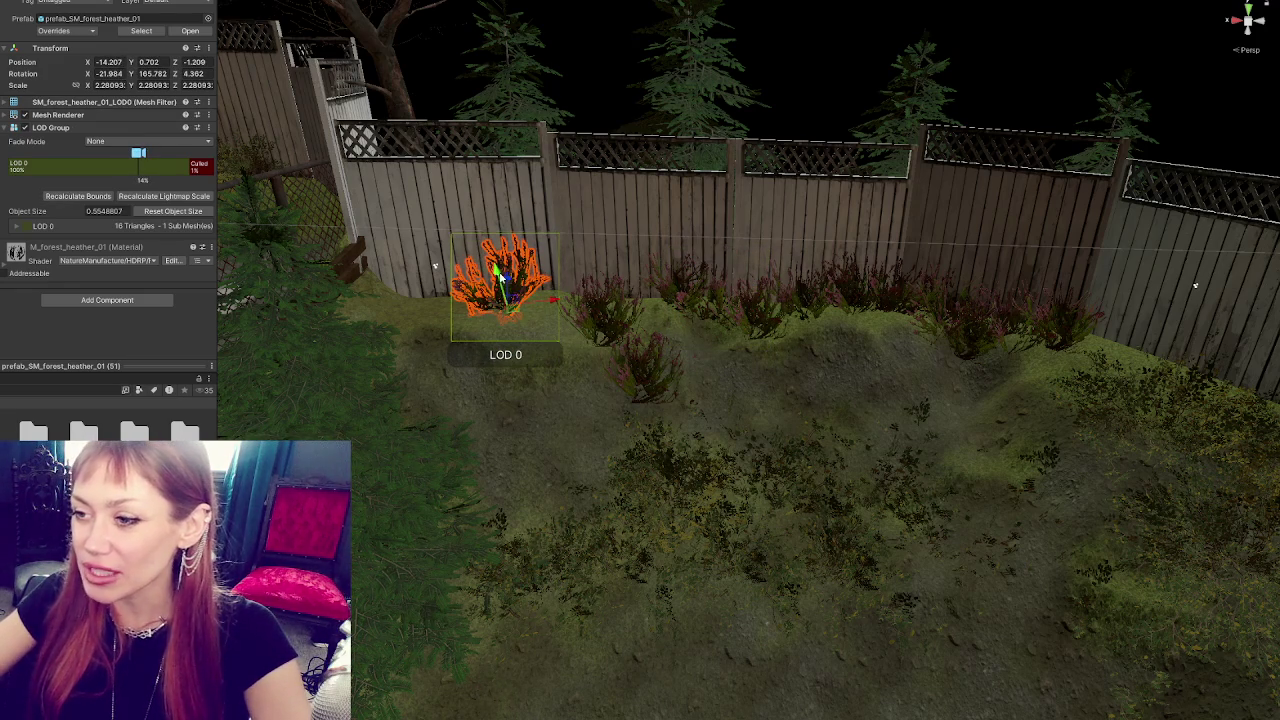
key(e)
drag(534, 323, 548, 328)
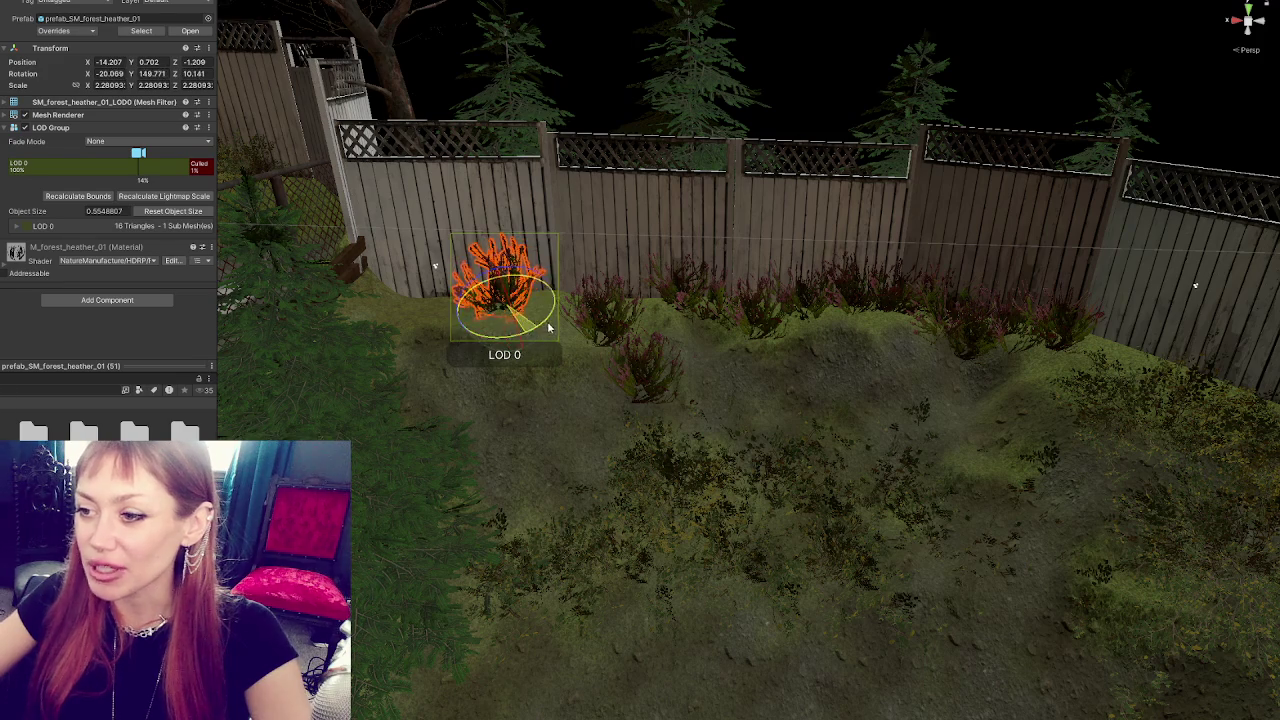
mouse_move(497, 290)
mouse_down()
mouse_move(425, 330)
mouse_move(415, 294)
mouse_up()
mouse_move(422, 341)
mouse_down()
mouse_move(476, 336)
mouse_move(424, 318)
mouse_move(495, 285)
mouse_up()
drag(463, 343, 520, 328)
mouse_move(420, 307)
mouse_down()
mouse_move(571, 313)
mouse_move(548, 312)
mouse_move(582, 270)
mouse_move(548, 261)
mouse_move(626, 308)
mouse_up()
- Randomize the rotation and size of two heather clumps, the newest to 2.37567 and 170.382
key(r)
key(r)
key(r)
key(r)
key(r)
key(r)
click(680, 316)
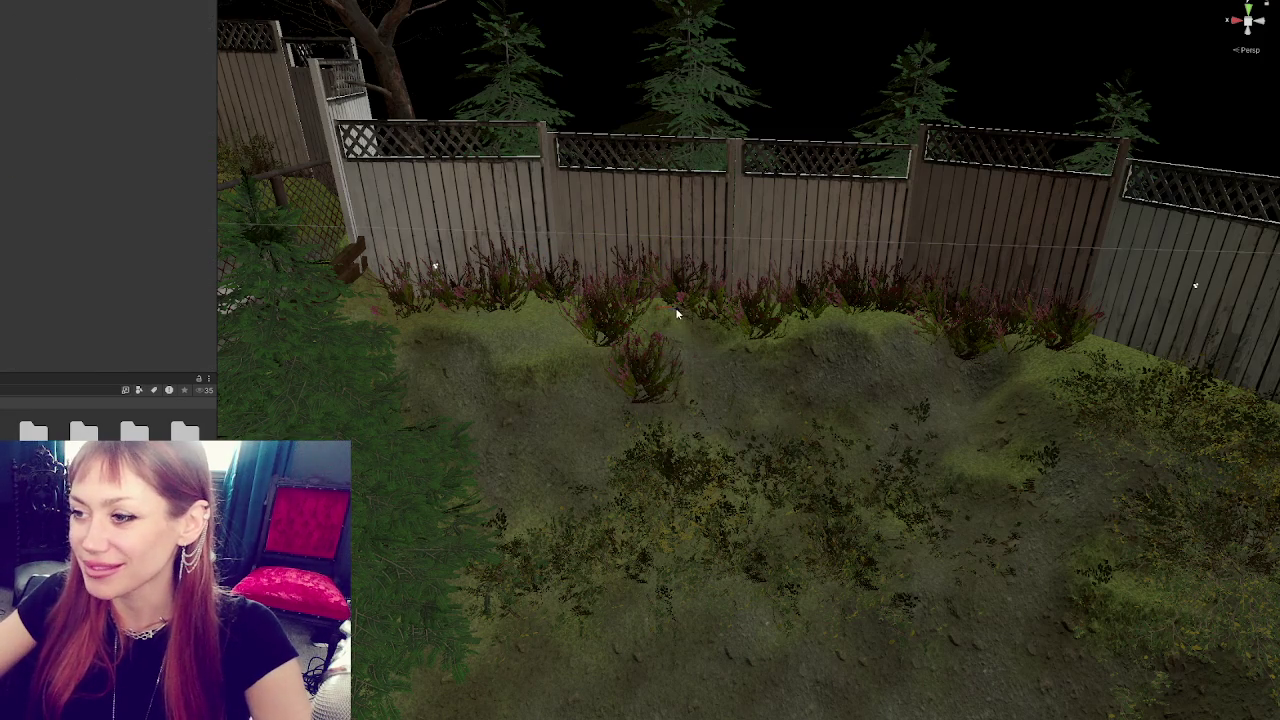
click(676, 313)
key(r)
click(690, 330)
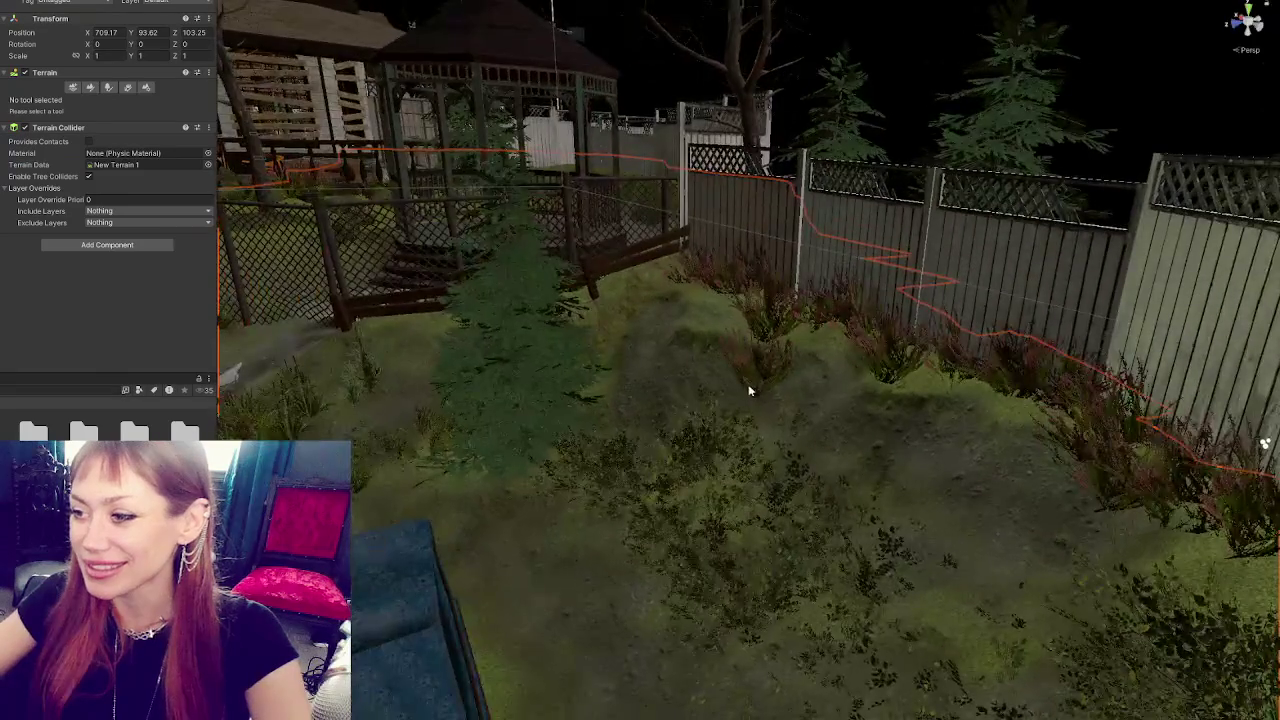
- Delete the stray heather clump from the yard
click(747, 392)
key(f)
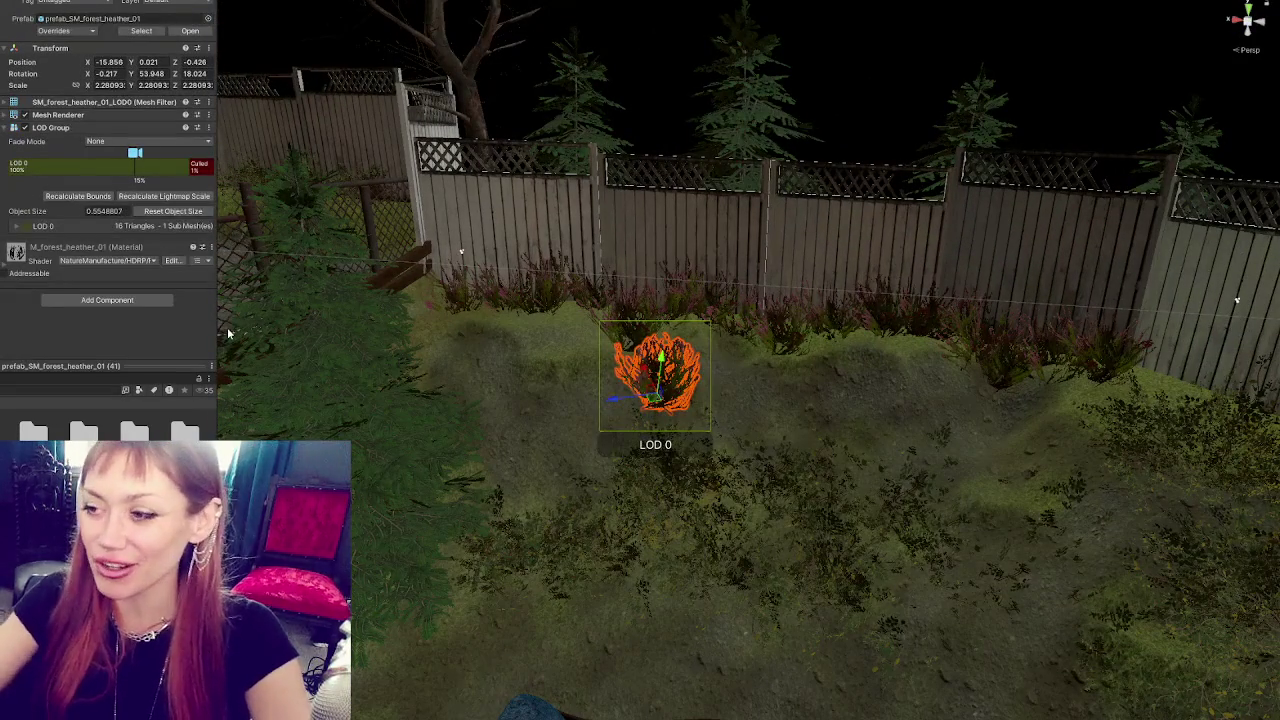
key(Delete)
mouse_move(428, 495)
mouse_down()
mouse_move(591, 457)
mouse_move(657, 426)
mouse_move(557, 429)
mouse_move(531, 462)
mouse_up()
- Move the leafy lawn bush to a new spot, shrink it slightly and rotate it
click(531, 462)
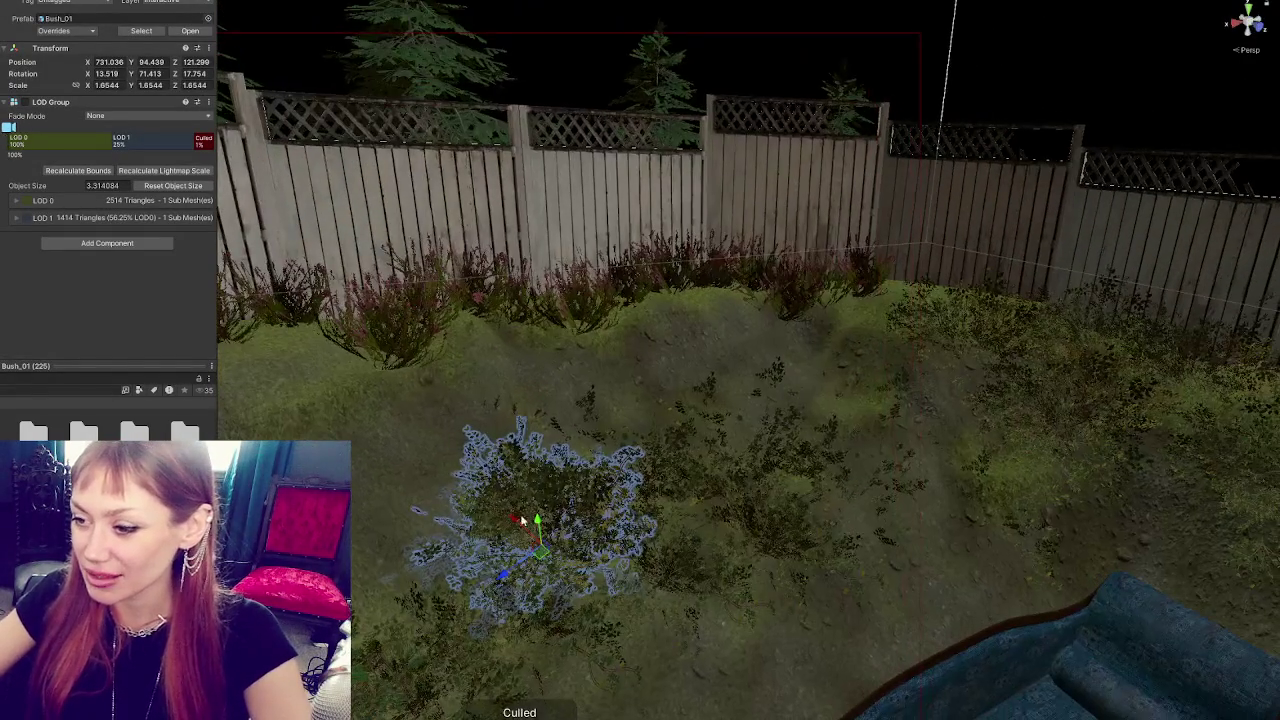
mouse_move(520, 515)
mouse_down()
mouse_move(449, 457)
mouse_move(463, 457)
mouse_move(474, 402)
mouse_up()
mouse_move(426, 451)
mouse_down()
mouse_move(527, 439)
mouse_move(658, 352)
mouse_move(643, 343)
mouse_move(677, 366)
mouse_move(649, 371)
mouse_move(657, 343)
mouse_move(799, 347)
mouse_up()
key(e)
key(w)
key(r)
key(w)
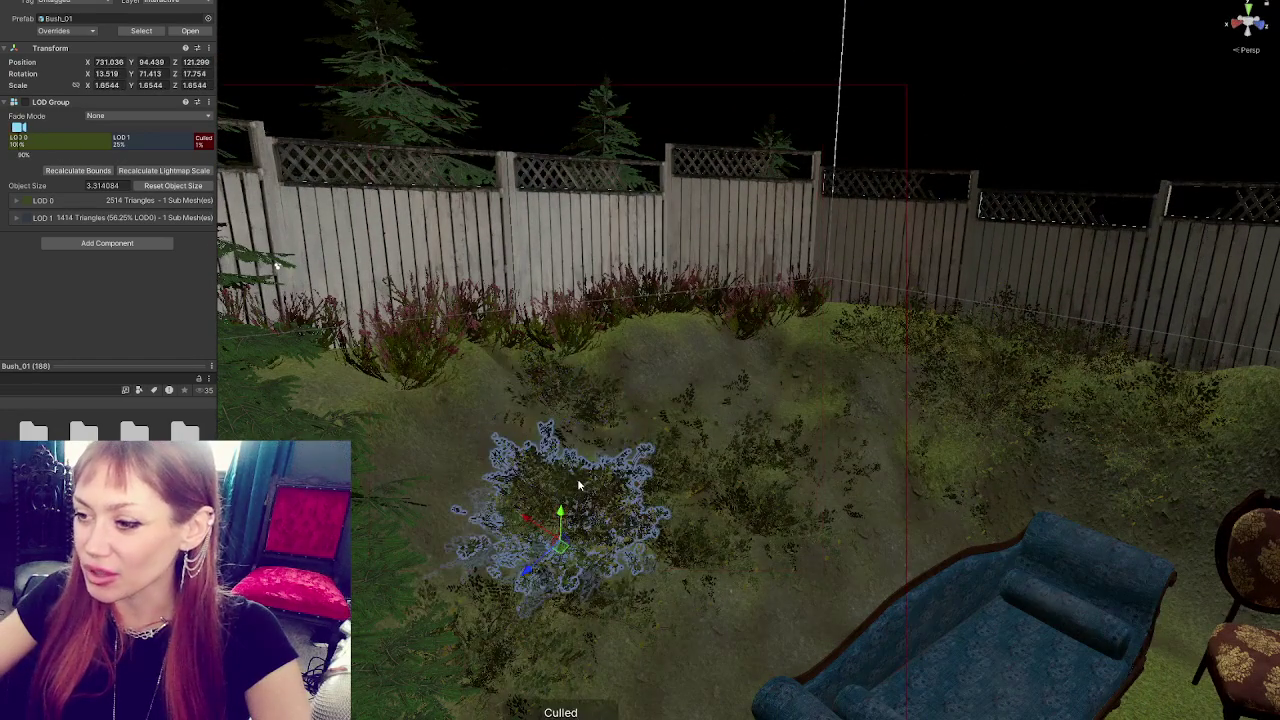
mouse_move(530, 431)
mouse_down()
mouse_move(632, 321)
mouse_move(678, 343)
mouse_move(690, 326)
mouse_move(665, 385)
mouse_move(706, 406)
mouse_move(748, 377)
mouse_up()
mouse_move(703, 314)
mouse_down()
mouse_move(752, 405)
mouse_move(776, 384)
mouse_move(771, 338)
mouse_move(823, 405)
mouse_move(835, 366)
mouse_move(845, 372)
mouse_up()
key(w)
key(e)
drag(800, 420, 746, 448)
- Move the middle lawn bush back beside the fence near the gate, turned to -76.762
click(746, 448)
drag(838, 423, 684, 419)
click(940, 422)
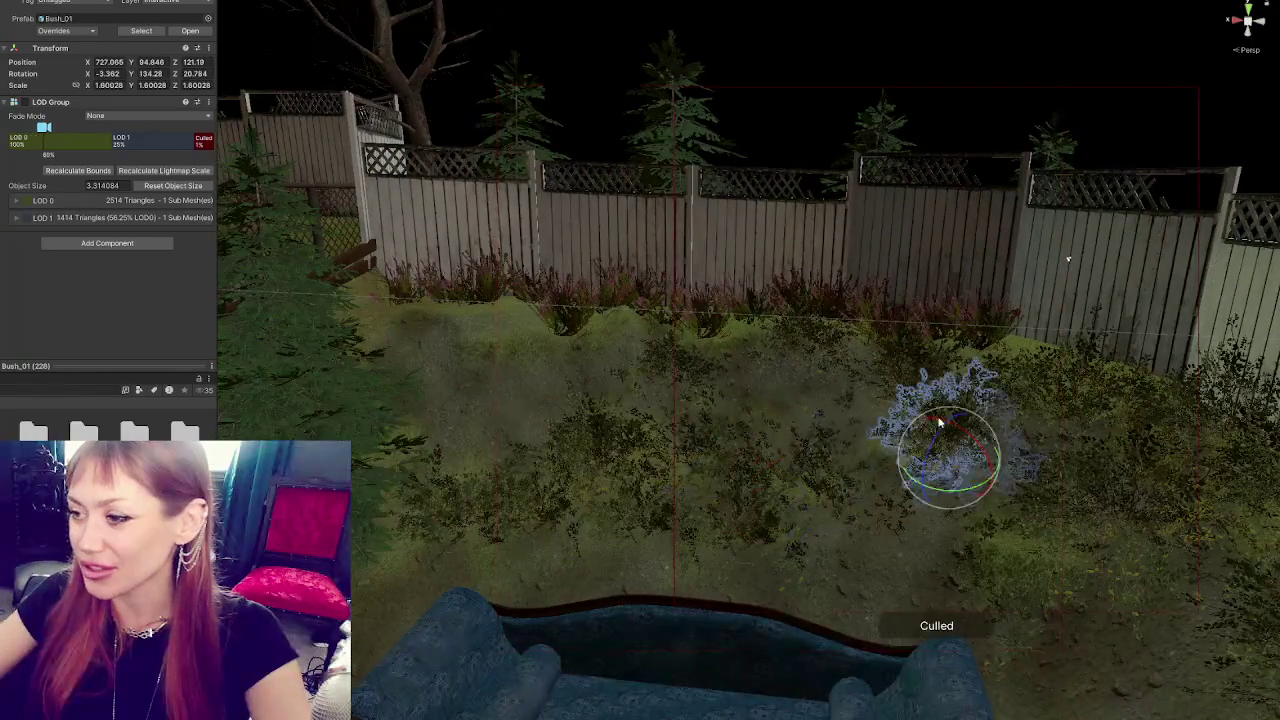
click(624, 460)
key(w)
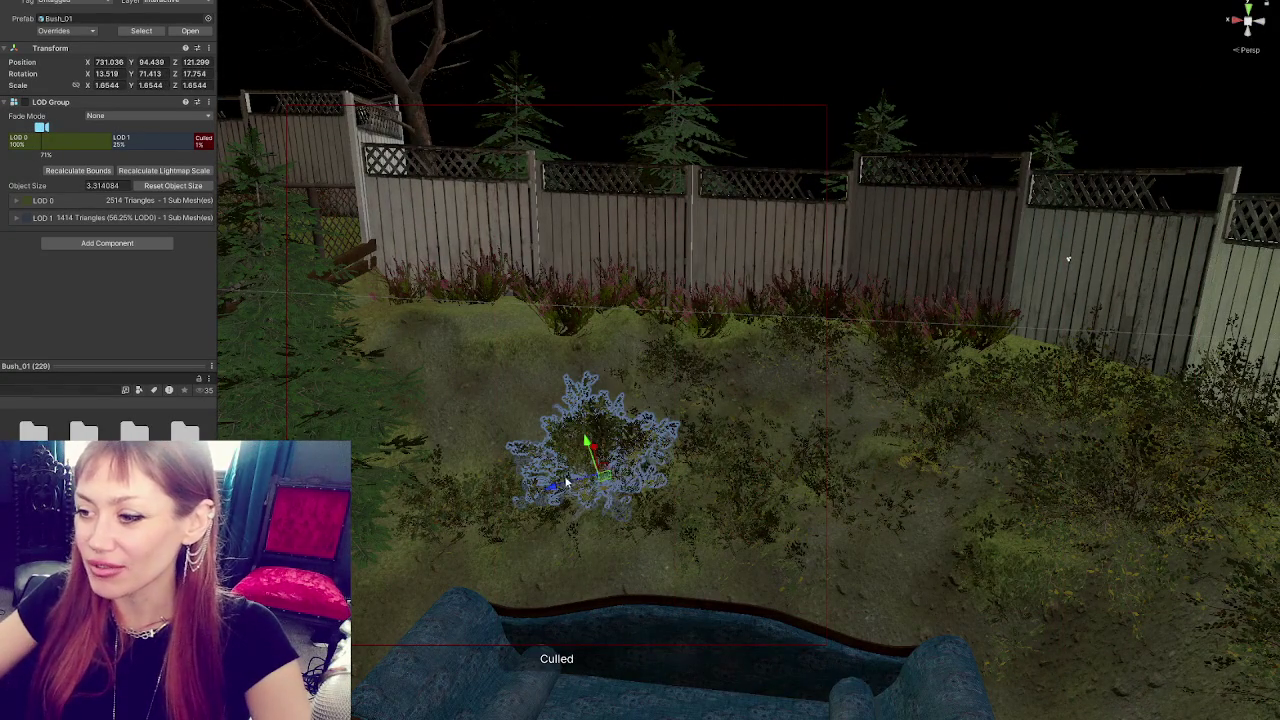
drag(628, 468, 452, 510)
mouse_move(497, 471)
mouse_down()
mouse_move(514, 387)
mouse_move(465, 325)
mouse_move(500, 342)
mouse_move(478, 300)
mouse_move(508, 296)
mouse_move(492, 286)
mouse_move(511, 318)
mouse_move(472, 321)
mouse_up()
key(e)
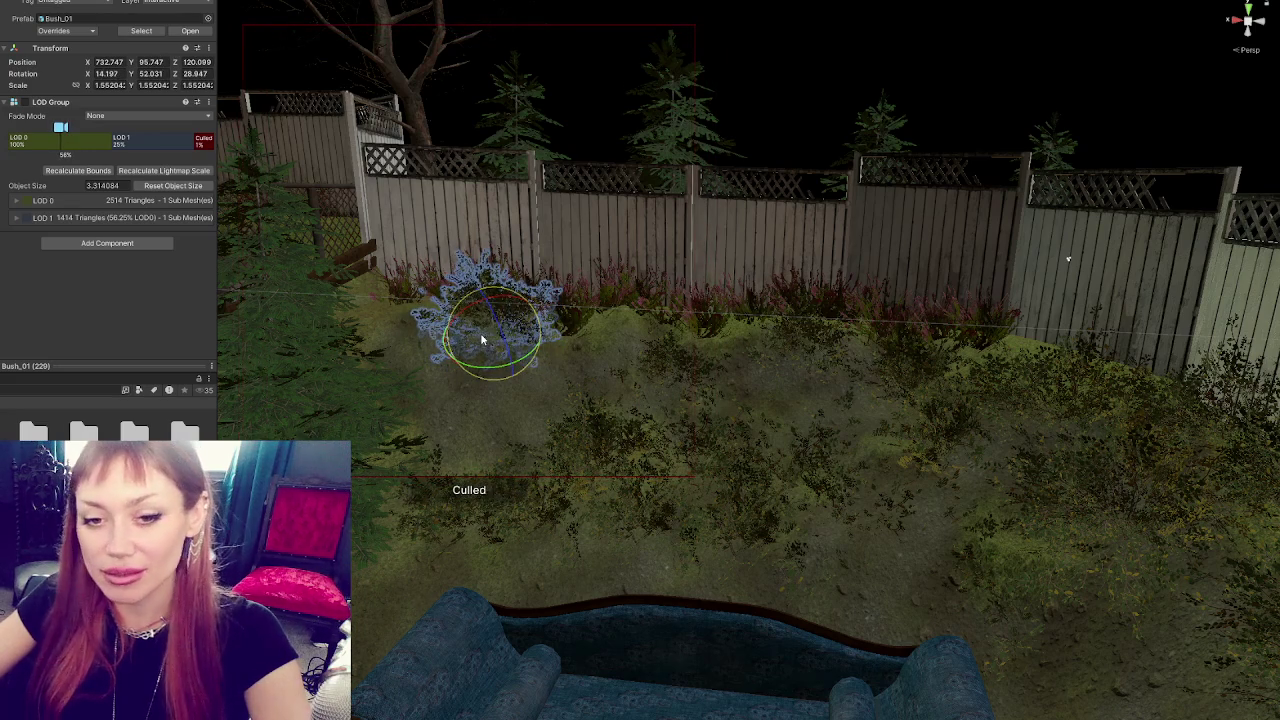
mouse_move(453, 343)
mouse_down()
mouse_move(531, 334)
mouse_move(568, 292)
mouse_move(583, 333)
mouse_move(570, 366)
mouse_up()
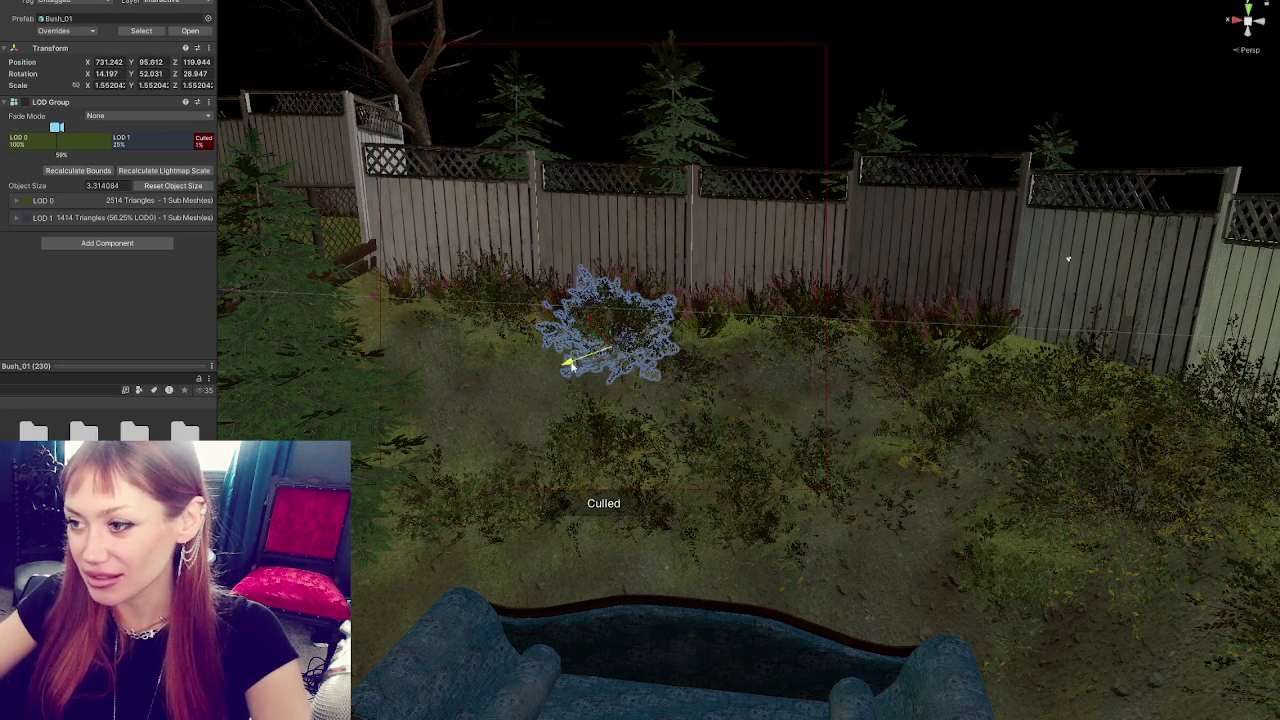
drag(613, 316, 616, 332)
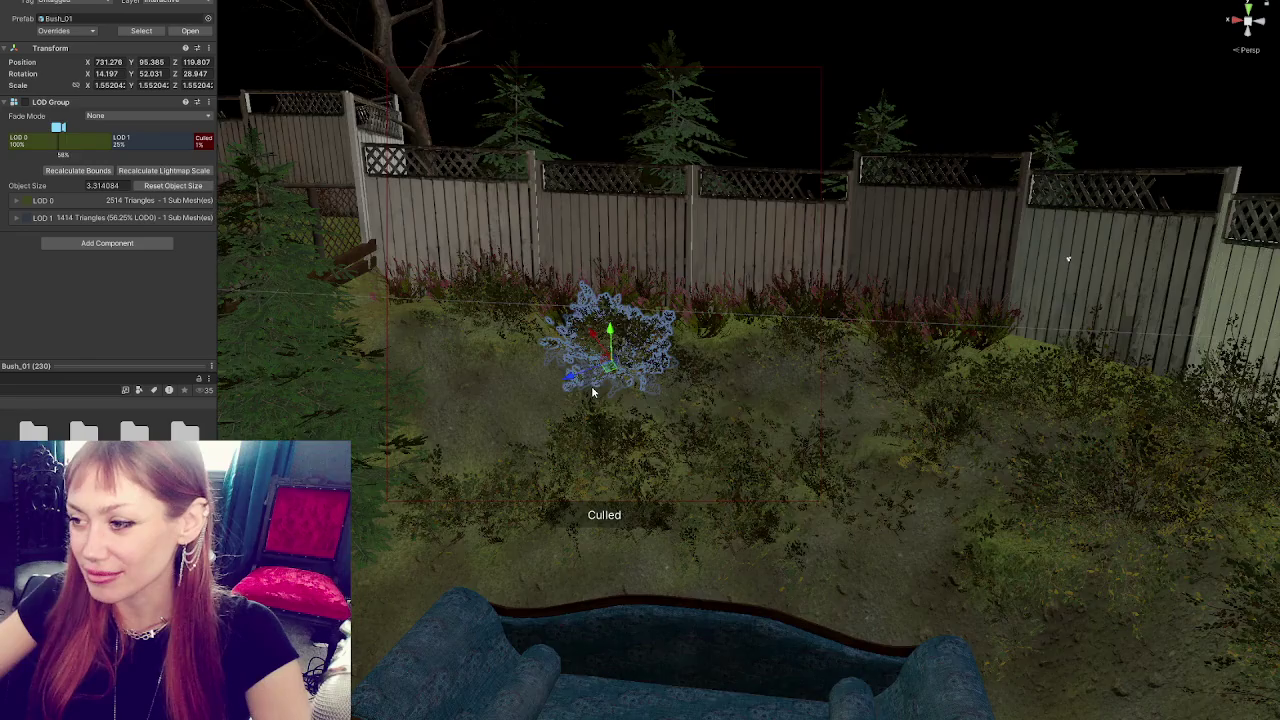
- Move a bush near the side fence closer to the fence
scroll(592, 392, down, 5)
mouse_move(592, 392)
mouse_down()
mouse_move(640, 386)
mouse_move(520, 374)
mouse_move(766, 337)
mouse_move(651, 386)
mouse_move(775, 420)
mouse_up()
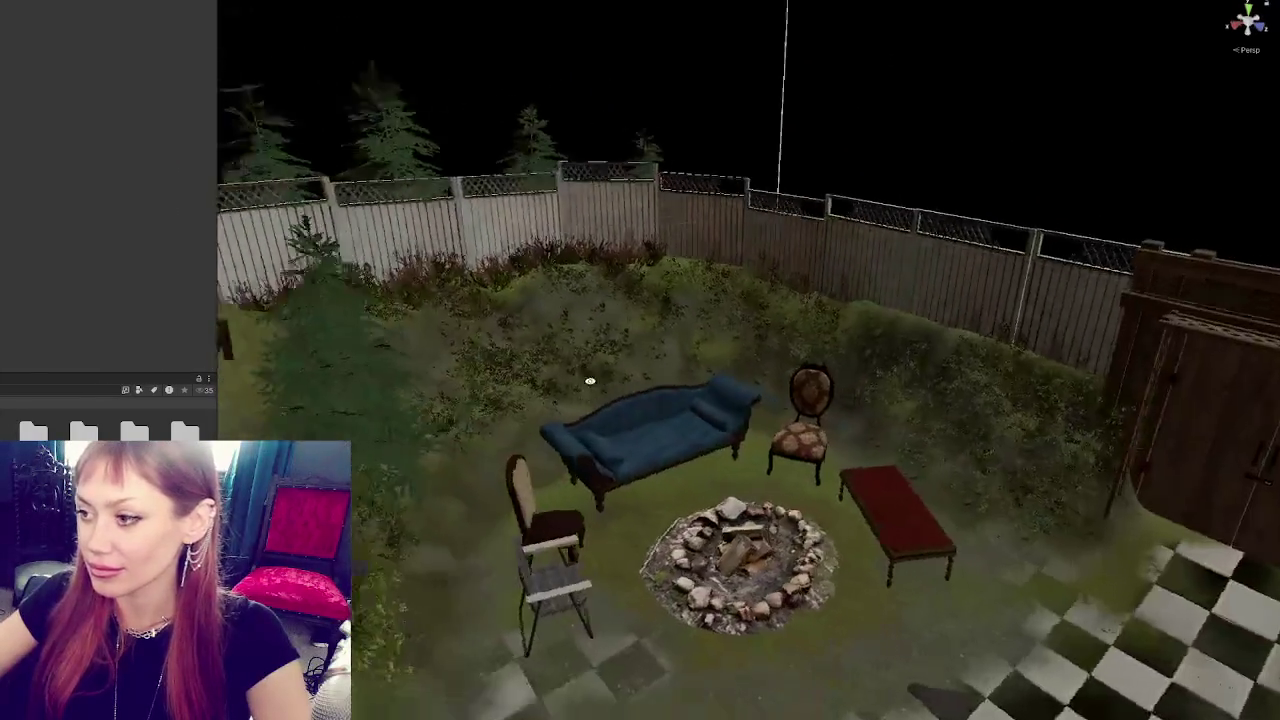
scroll(651, 390, up, 3)
click(649, 400)
click(649, 400)
mouse_move(525, 522)
mouse_down()
mouse_move(641, 500)
mouse_move(700, 478)
mouse_move(610, 474)
mouse_move(650, 472)
mouse_move(629, 470)
mouse_move(695, 445)
mouse_move(710, 457)
mouse_move(600, 455)
mouse_up()
- Select the bush beside the sofa, frame it, then raise it and move it toward the fence
scroll(855, 302, down, 10)
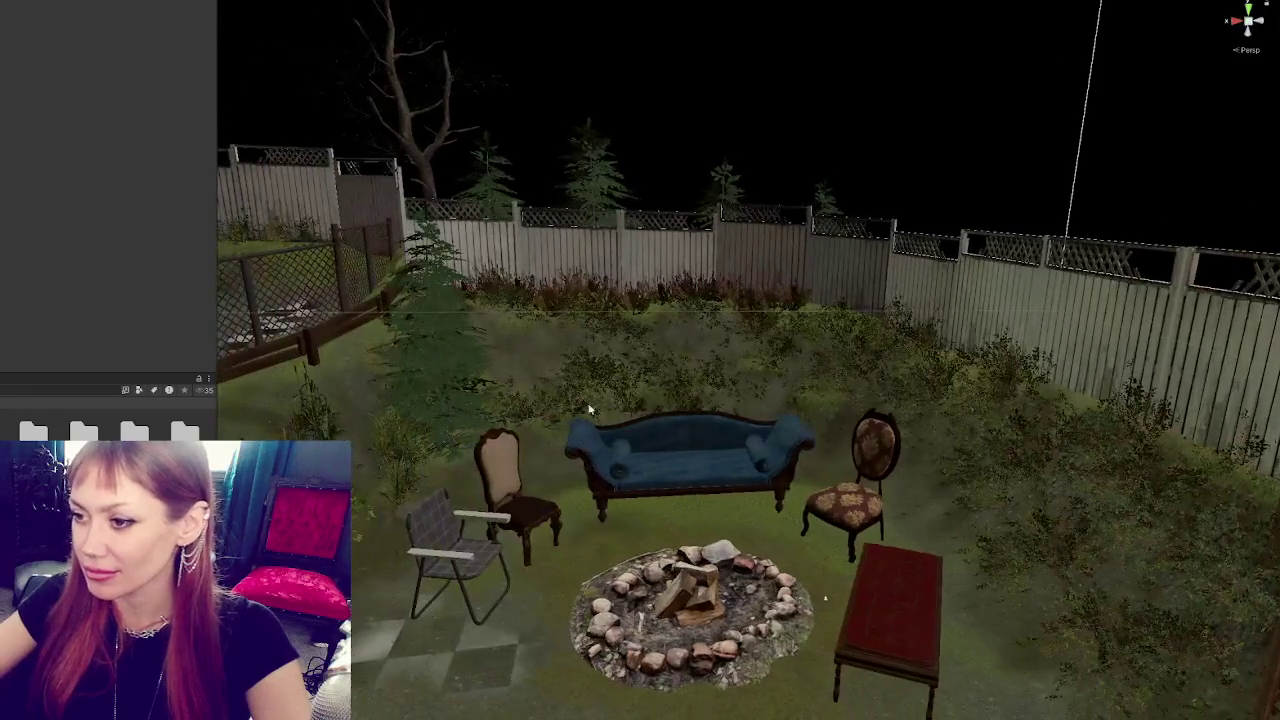
click(515, 408)
drag(515, 408, 786, 443)
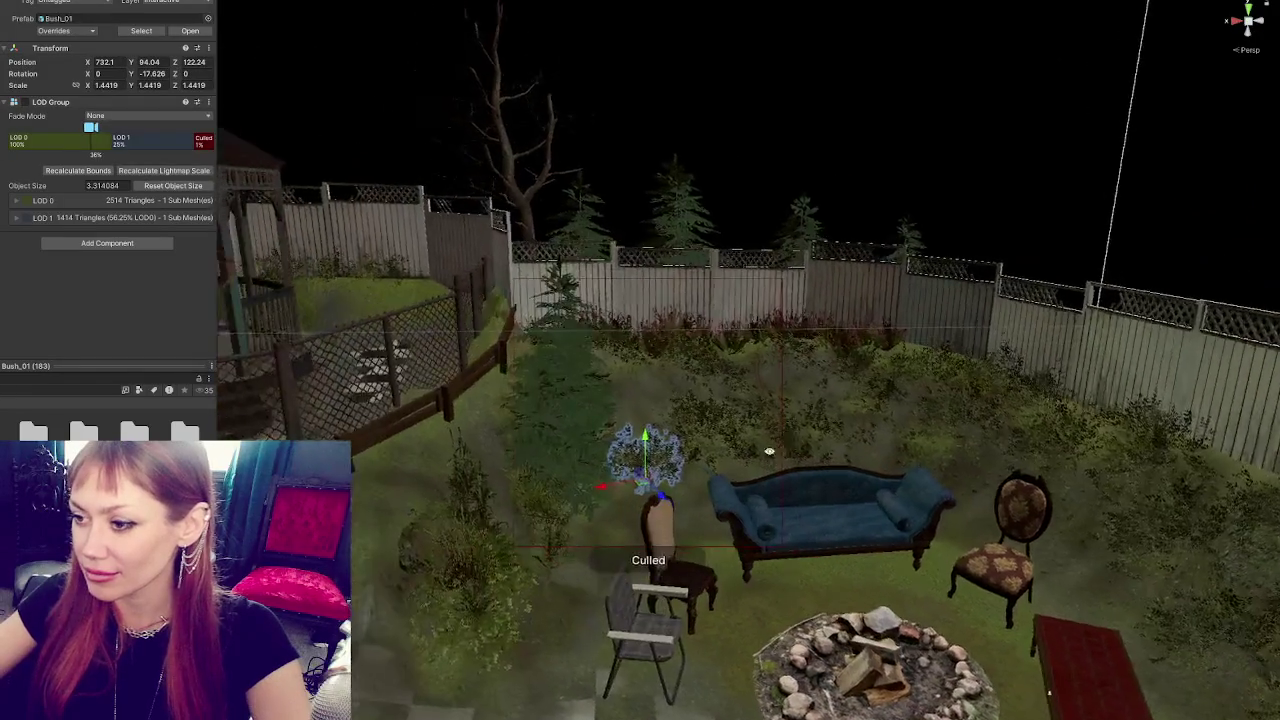
key(f)
scroll(818, 377, up, 5)
drag(818, 377, 733, 400)
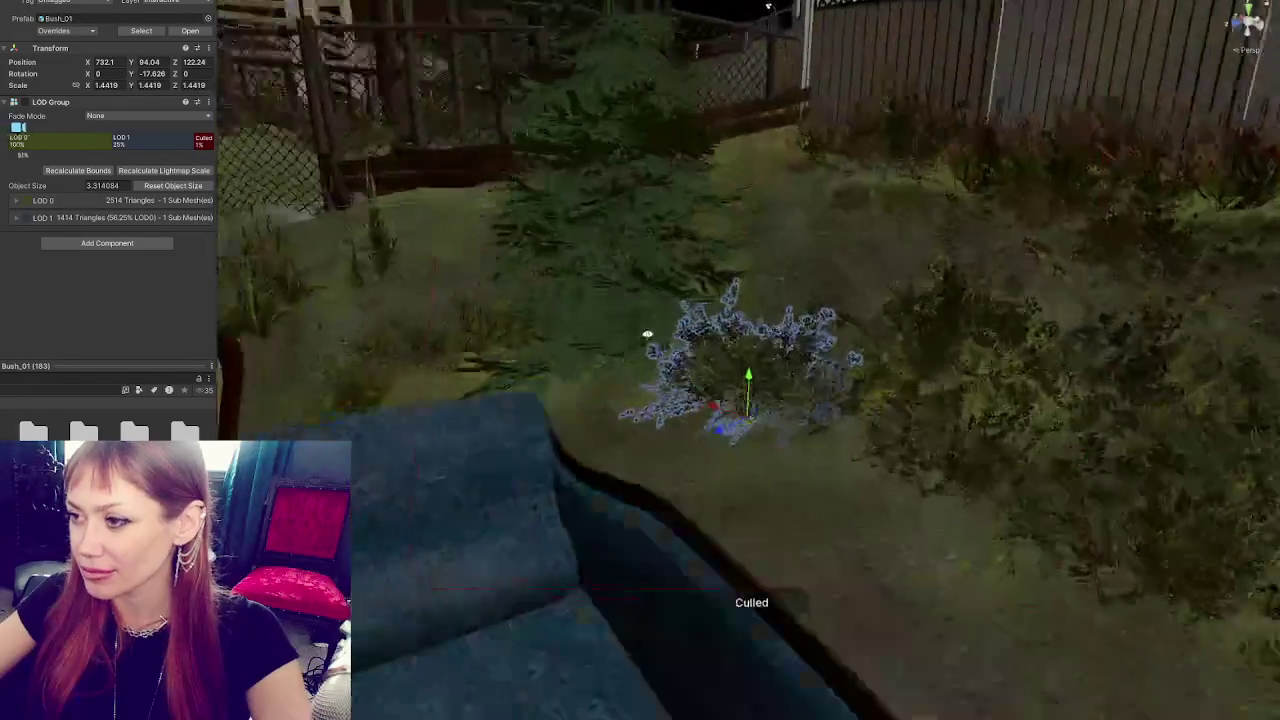
drag(670, 508, 689, 343)
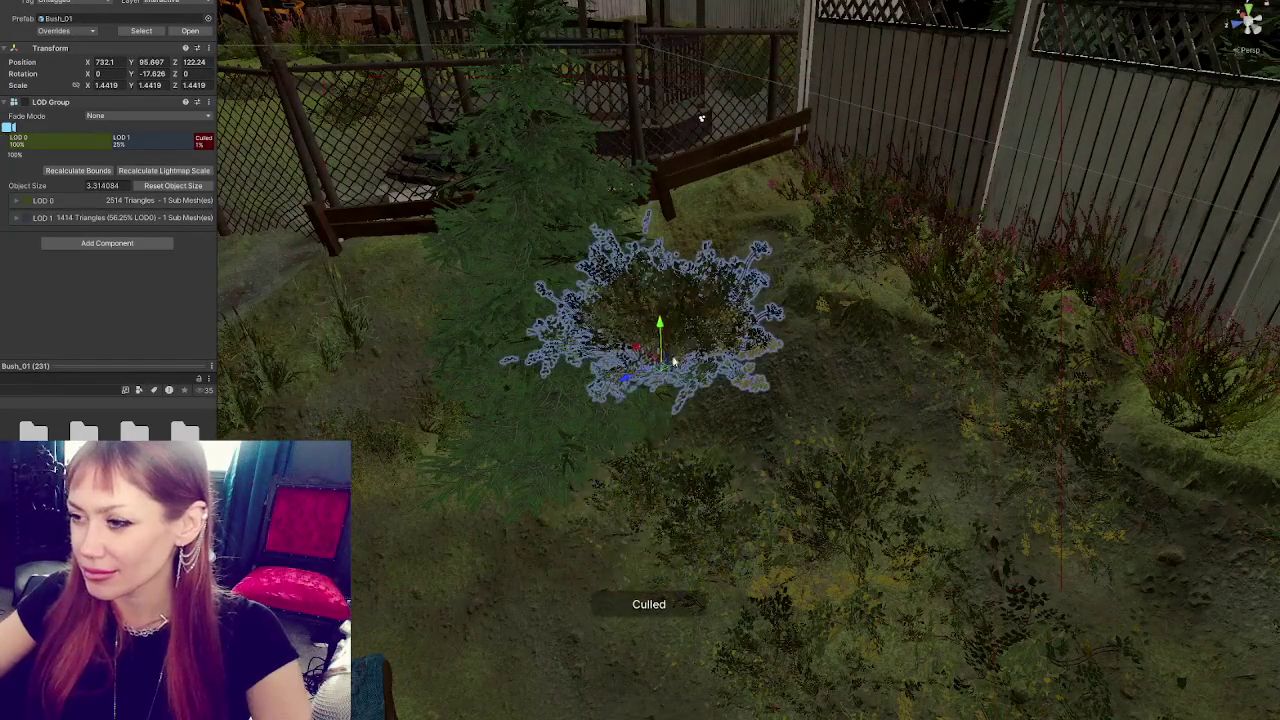
mouse_move(623, 383)
mouse_down()
mouse_move(864, 297)
mouse_move(813, 324)
mouse_move(818, 298)
mouse_move(670, 222)
mouse_move(686, 250)
mouse_move(676, 207)
mouse_move(692, 234)
mouse_move(723, 214)
mouse_move(724, 250)
mouse_up()
key(w)
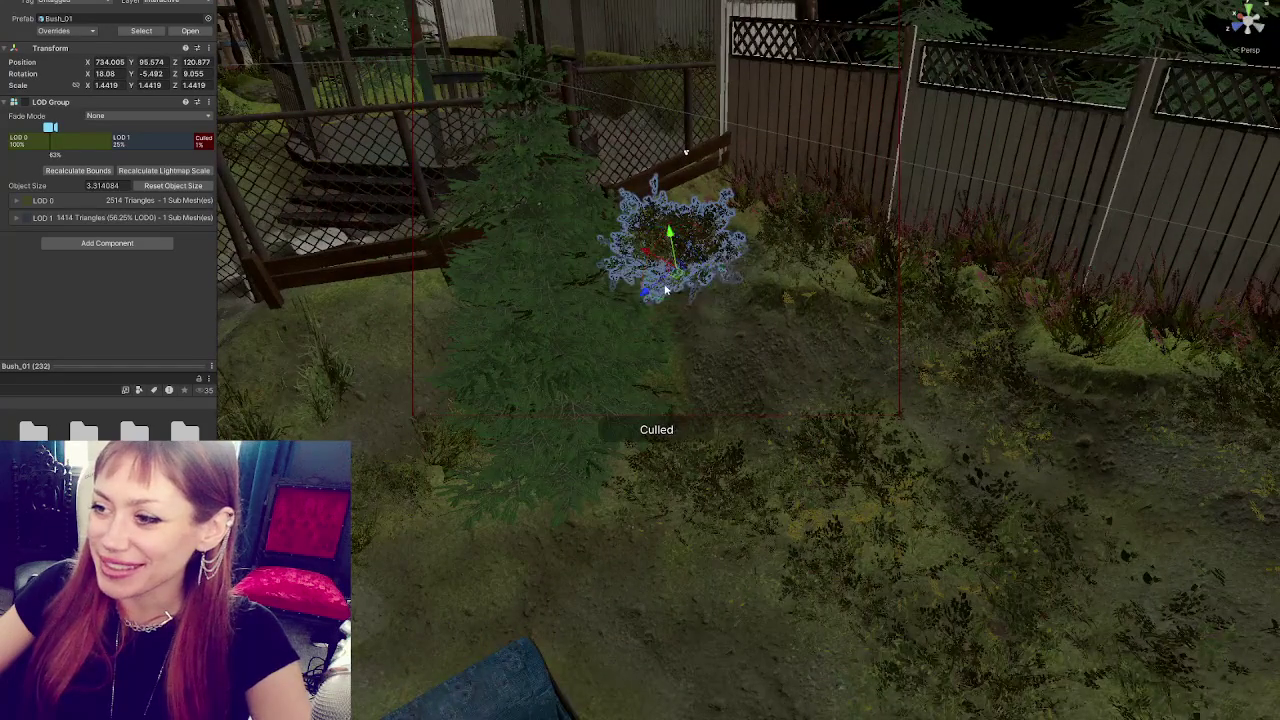
drag(648, 296, 716, 254)
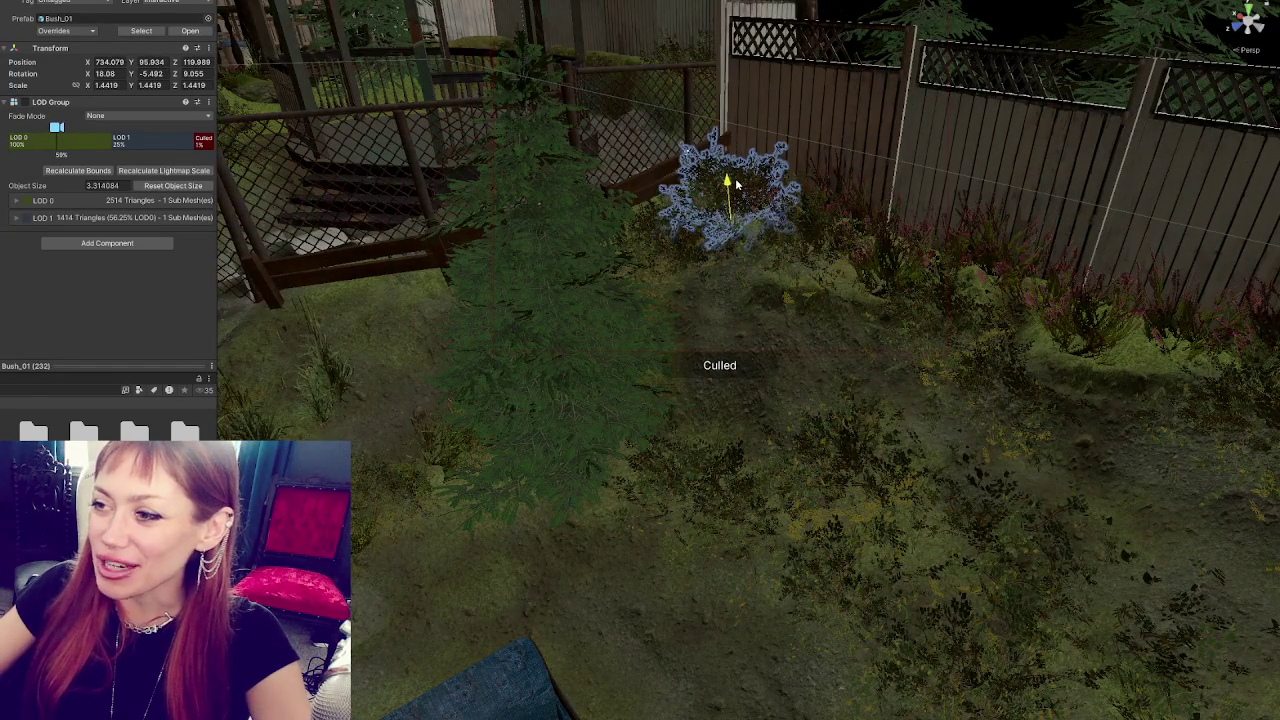
key(e)
mouse_move(742, 201)
mouse_down()
mouse_move(700, 268)
mouse_move(745, 220)
mouse_up()
key(r)
- Reselect the bush by the fence, raise it slightly, then delete it
click(693, 337)
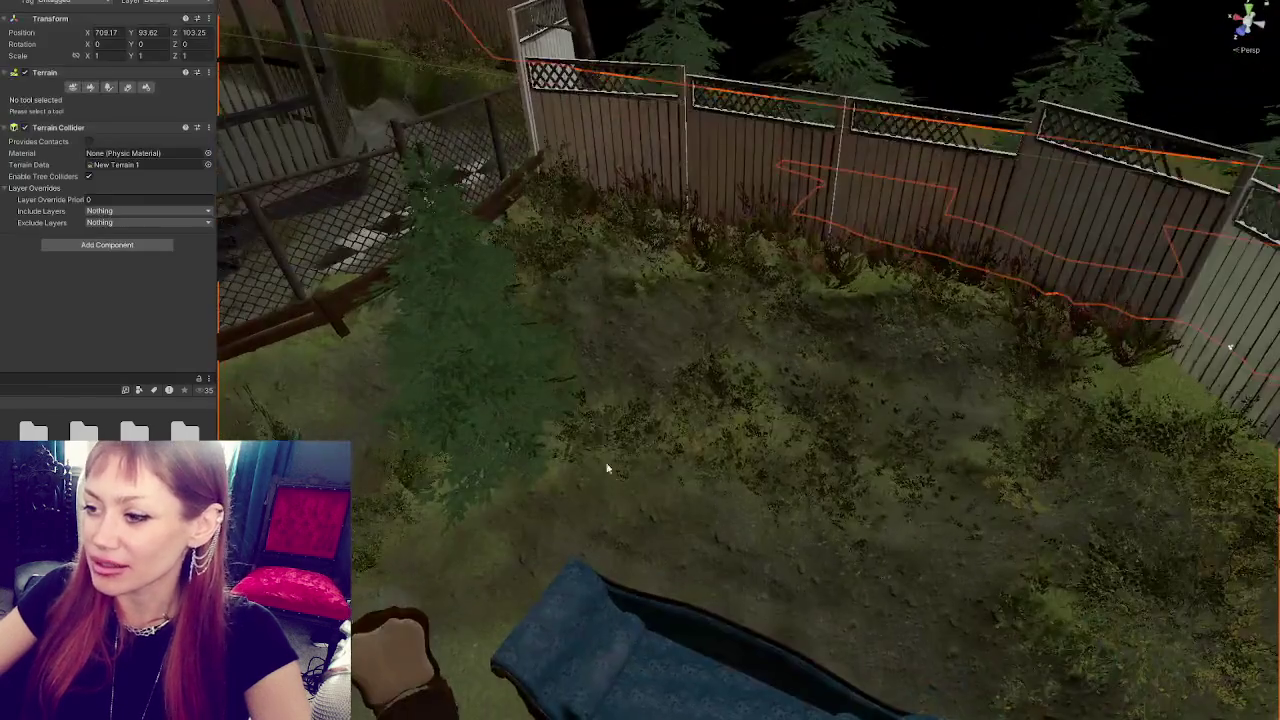
click(607, 468)
scroll(585, 490, up, 3)
mouse_move(560, 515)
mouse_down()
mouse_move(606, 450)
mouse_move(595, 430)
mouse_move(609, 409)
mouse_move(651, 434)
mouse_move(653, 419)
mouse_move(886, 366)
mouse_move(771, 297)
mouse_move(775, 337)
mouse_move(739, 349)
mouse_move(700, 330)
mouse_move(876, 442)
mouse_move(531, 397)
mouse_move(671, 466)
mouse_move(749, 486)
mouse_move(724, 493)
mouse_up()
key(e)
key(Delete)
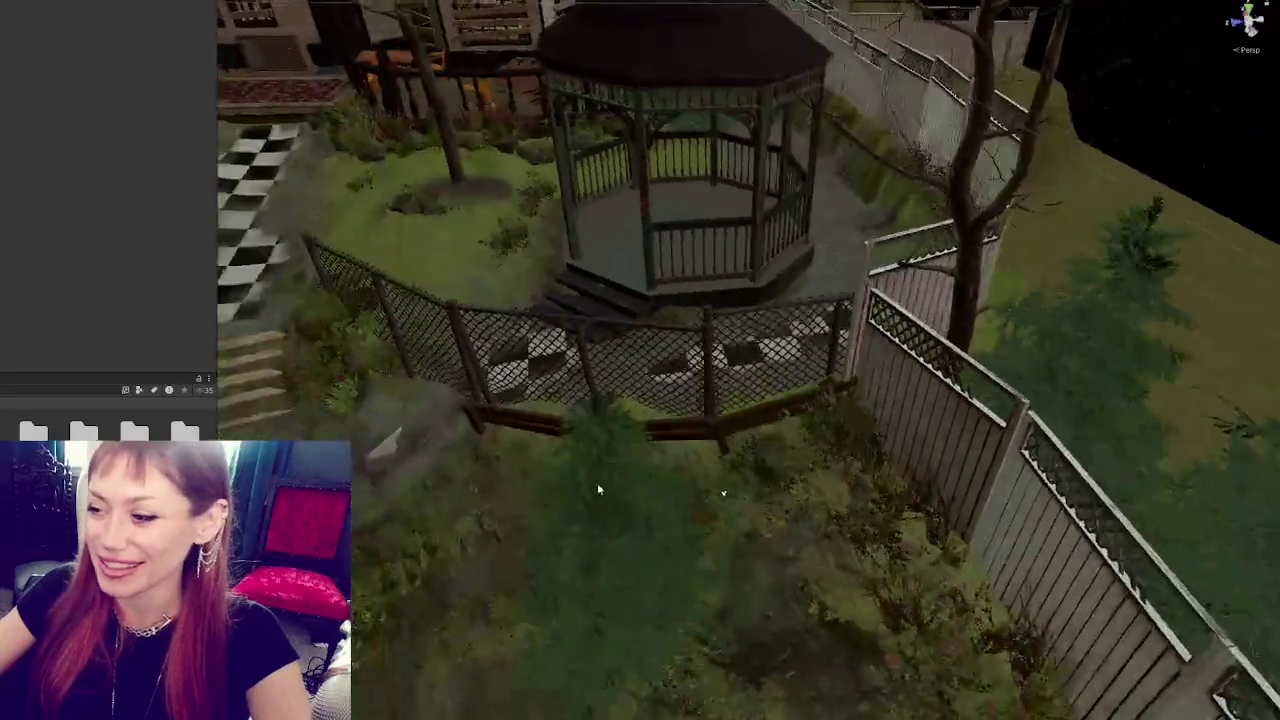
- Move a planting-bed bush clump down-left toward the chain-link fence and tilt it
click(745, 410)
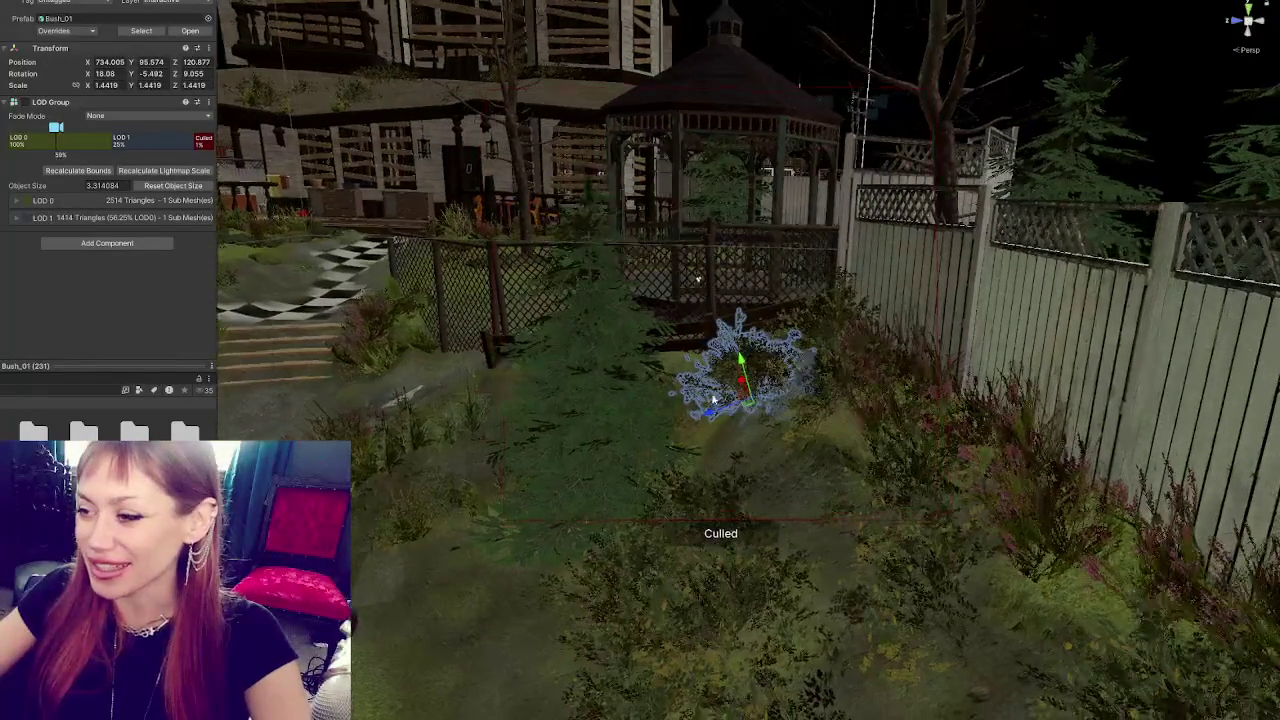
mouse_move(710, 408)
mouse_down()
mouse_move(658, 450)
mouse_move(757, 428)
mouse_move(820, 456)
mouse_move(697, 428)
mouse_move(740, 390)
mouse_move(547, 352)
mouse_up()
drag(668, 356, 652, 396)
- Duplicate the bush beside the fence with Ctrl+D and rotate the copy to vary its look
click(651, 405)
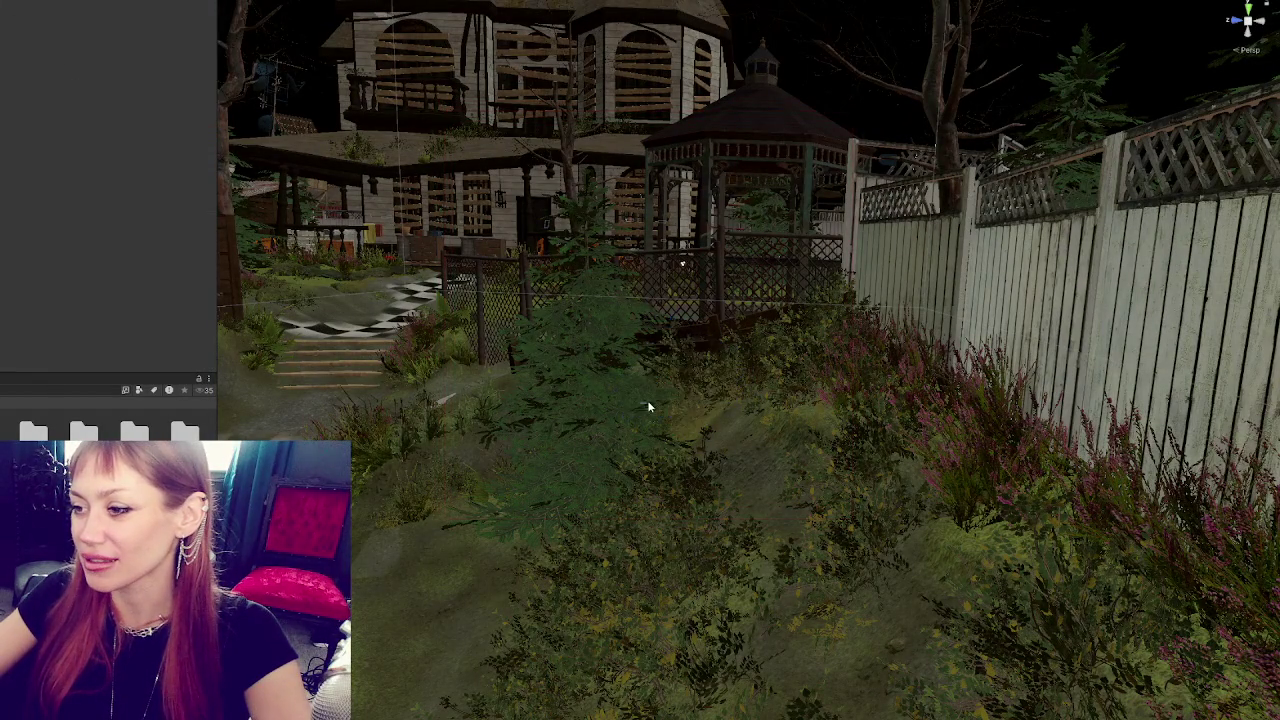
mouse_move(543, 408)
mouse_down()
mouse_move(894, 434)
mouse_move(729, 401)
mouse_move(740, 385)
mouse_move(797, 408)
mouse_move(840, 385)
mouse_move(766, 478)
mouse_move(760, 460)
mouse_move(728, 470)
mouse_move(680, 410)
mouse_move(748, 346)
mouse_up()
click(729, 401)
key(ctrl+d)
mouse_move(652, 398)
mouse_down()
mouse_move(714, 414)
mouse_move(766, 400)
mouse_move(660, 388)
mouse_move(663, 398)
mouse_up()
key(e)
key(Escape)
key(w)
- Duplicate again, move the new copy left along the fence, and tilt it to 28.459, -0.981, 7.449
scroll(663, 400, up, 3)
key(ctrl+d)
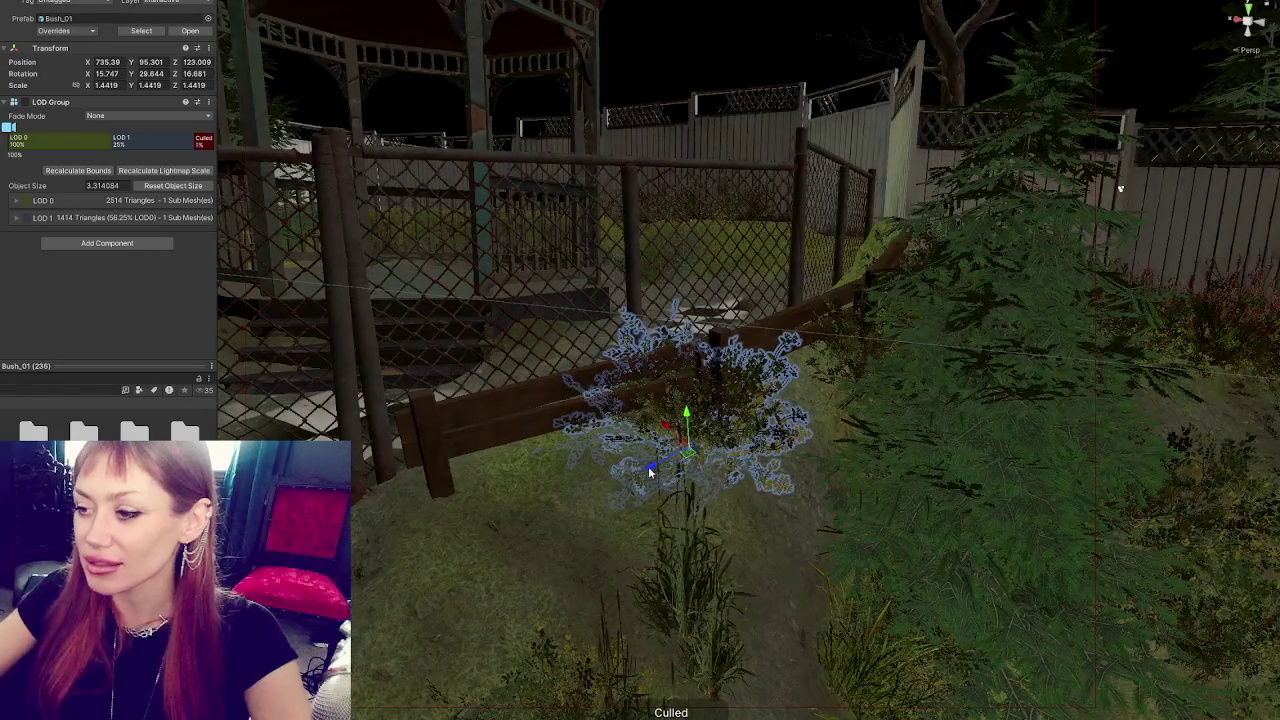
drag(655, 470, 460, 475)
scroll(577, 450, down, 2)
key(e)
mouse_move(577, 462)
mouse_down()
mouse_move(583, 483)
mouse_move(586, 460)
mouse_move(546, 476)
mouse_move(594, 467)
mouse_move(612, 437)
mouse_move(619, 448)
mouse_move(563, 413)
mouse_move(677, 498)
mouse_move(668, 460)
mouse_move(637, 433)
mouse_move(678, 418)
mouse_move(624, 482)
mouse_move(643, 484)
mouse_up()
key(w)
- Frame the selected bush and straighten its tilt
key(f)
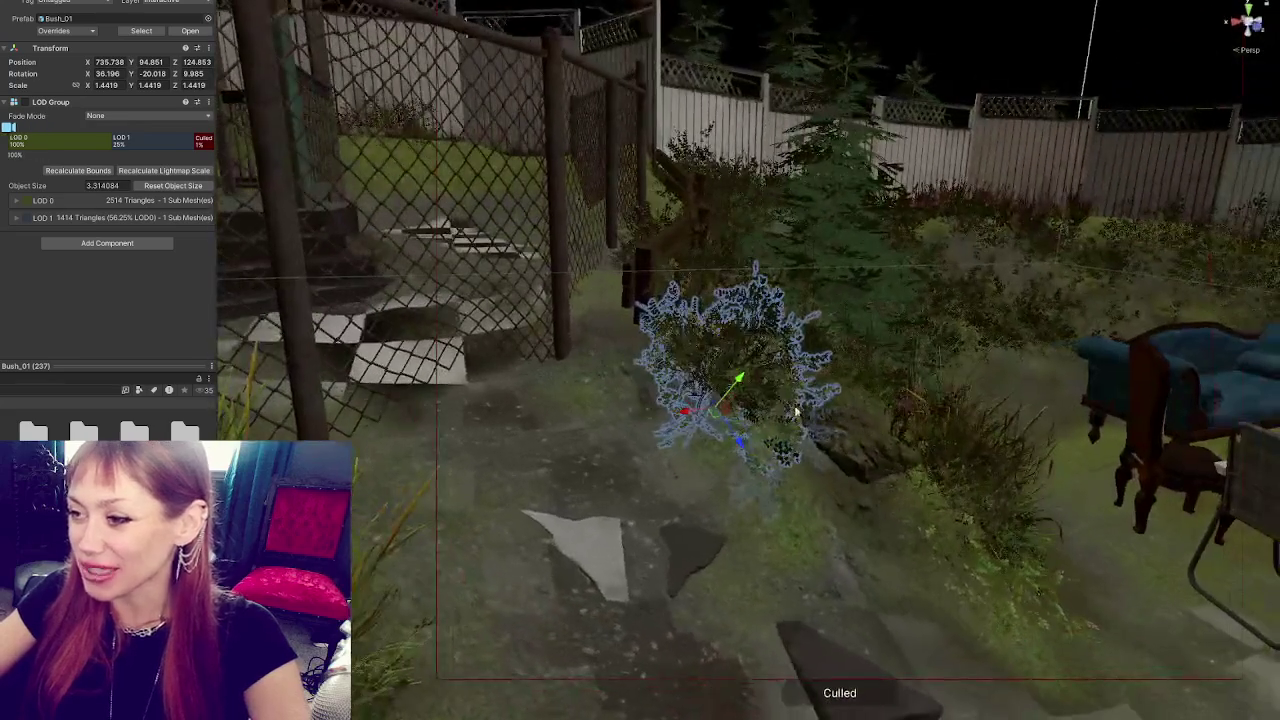
key(e)
mouse_move(729, 390)
mouse_down()
mouse_move(881, 390)
mouse_move(614, 411)
mouse_move(694, 380)
mouse_move(838, 423)
mouse_up()
key(w)
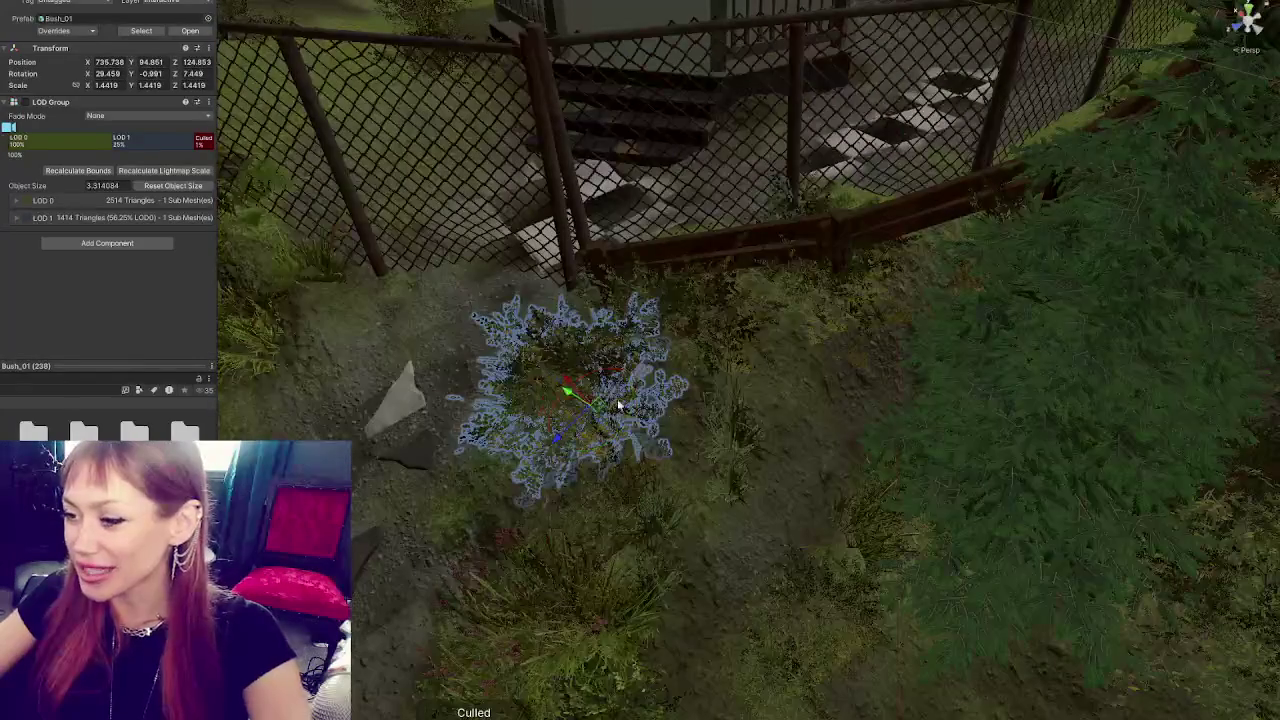
- Duplicate the bush, place the copy against the back fence behind the sofa, and tilt it slightly
key(ctrl+d)
drag(604, 446, 774, 400)
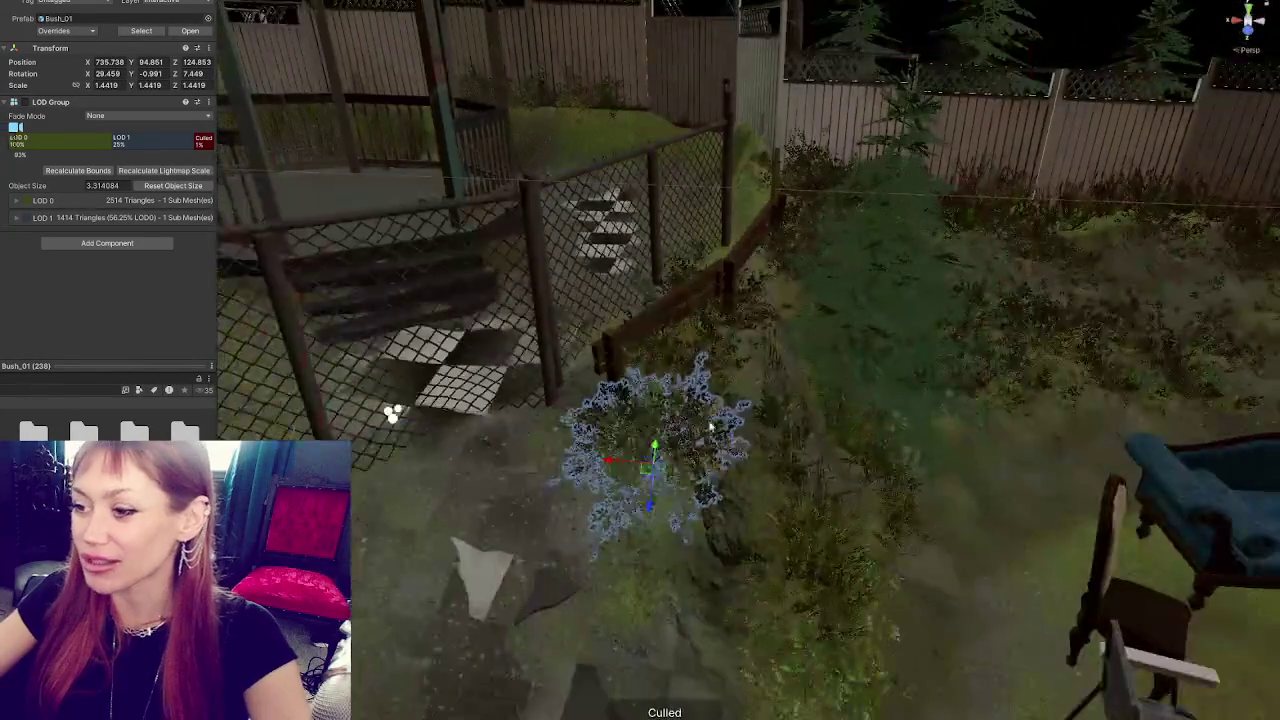
drag(657, 429, 760, 430)
drag(999, 393, 634, 380)
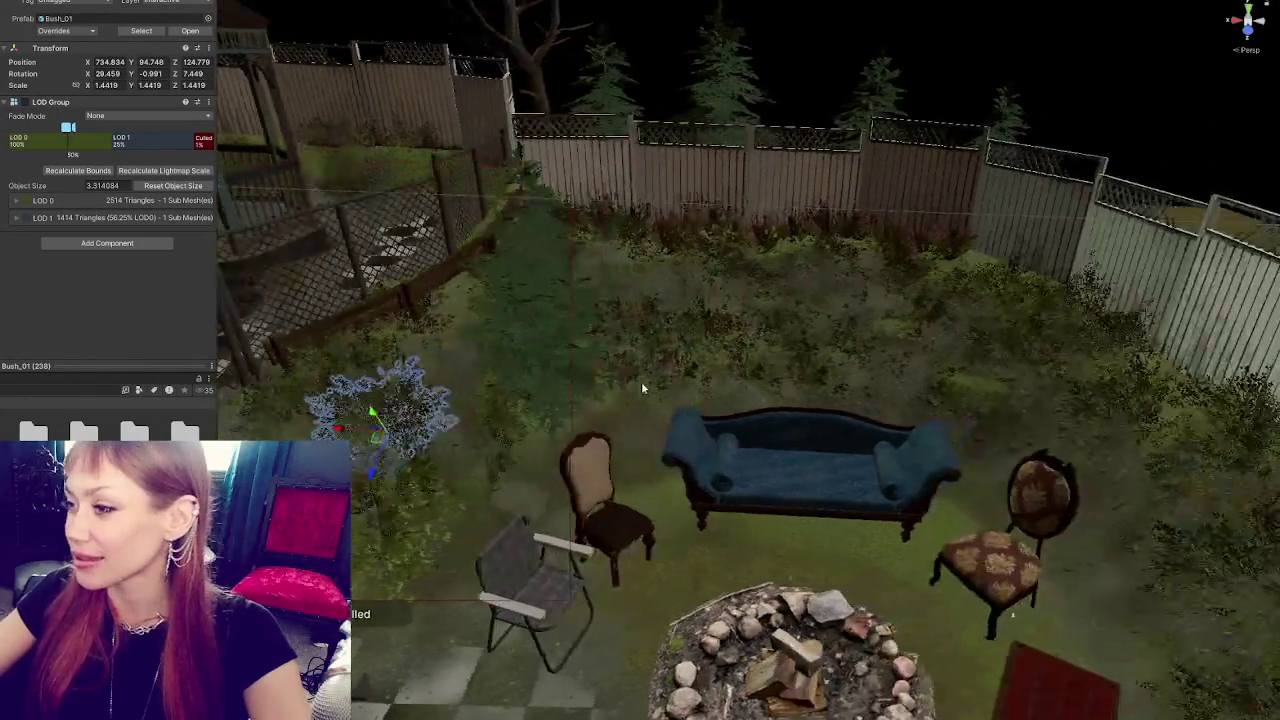
drag(371, 414, 913, 453)
mouse_move(1095, 445)
mouse_down()
mouse_move(860, 494)
mouse_move(880, 450)
mouse_move(955, 410)
mouse_move(772, 395)
mouse_move(787, 395)
mouse_move(786, 195)
mouse_move(776, 270)
mouse_move(782, 250)
mouse_up()
key(f)
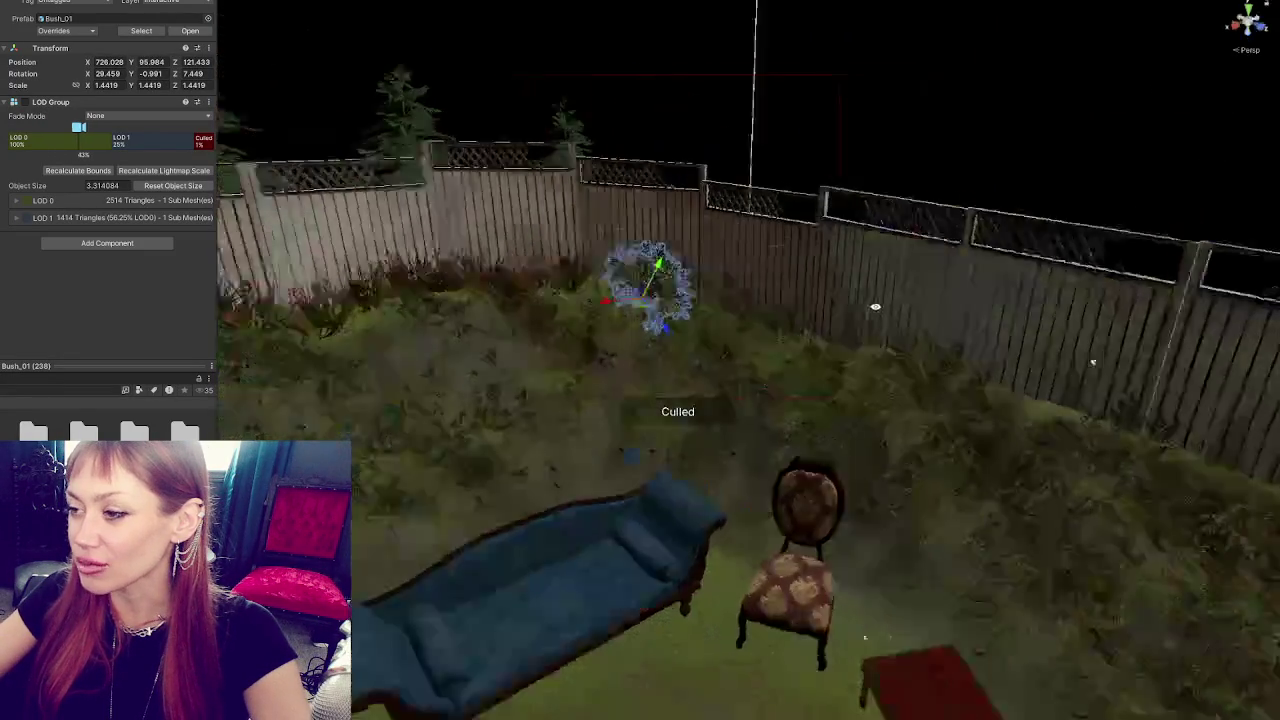
key(e)
mouse_move(705, 395)
mouse_down()
mouse_move(690, 410)
mouse_move(725, 445)
mouse_move(655, 318)
mouse_move(686, 500)
mouse_move(660, 360)
mouse_move(698, 397)
mouse_move(736, 370)
mouse_up()
key(w)
scroll(736, 370, down, 10)
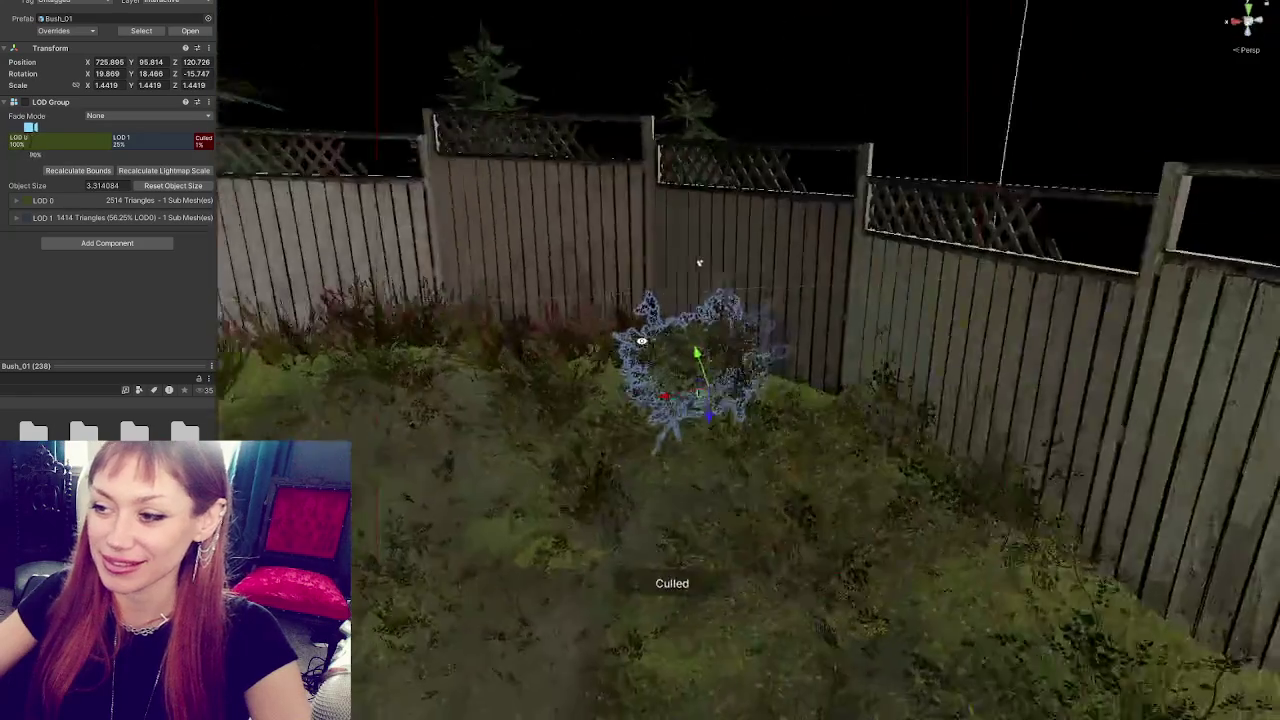
scroll(782, 401, down, 5)
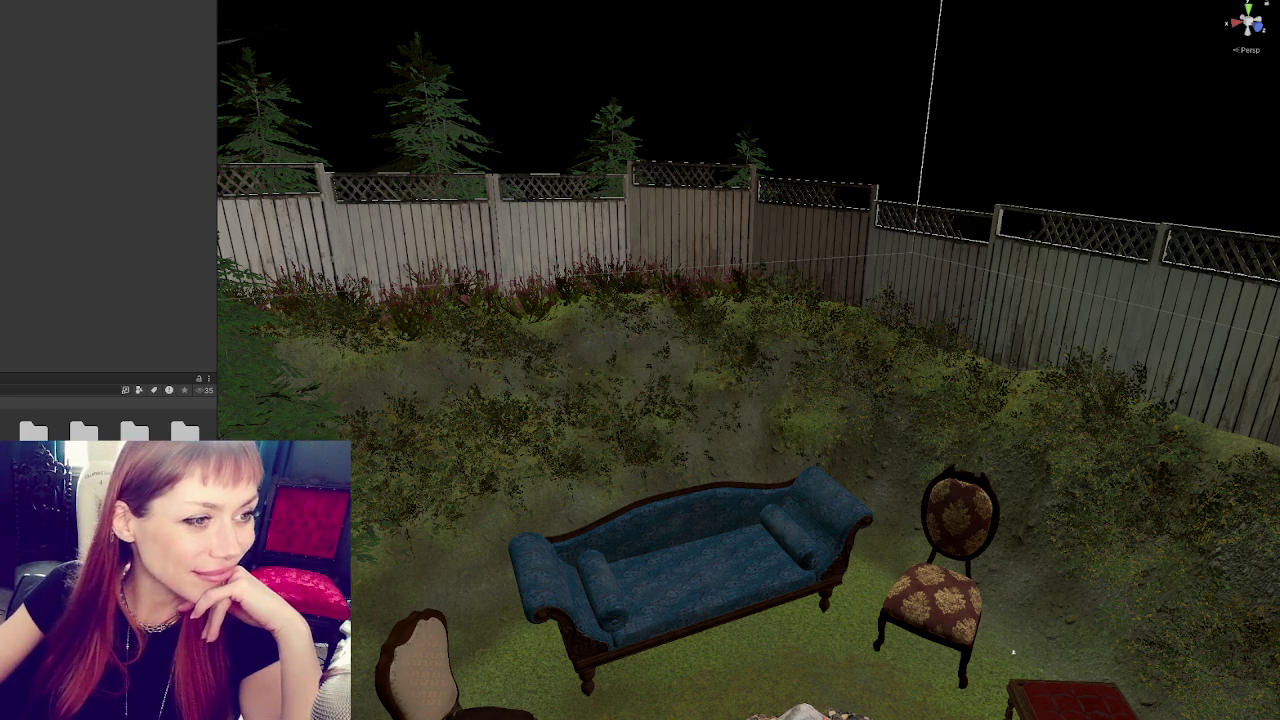
- Switch to the Chrome window with Google Images results for 'short circuit movie'
key(alt+Tab)
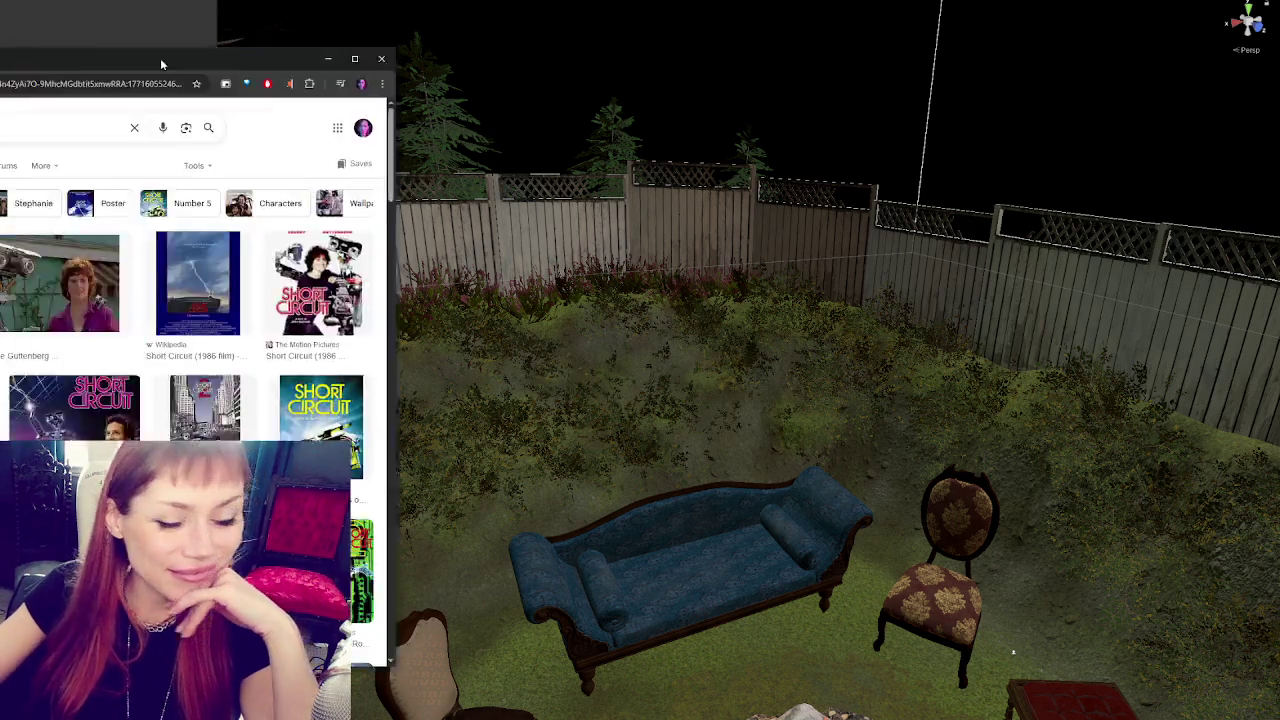
- Maximize Chrome and preview the Birmingham Times, STARBURST, Deadline, Robotics, YouTube and IMDb robot images
click(869, 27)
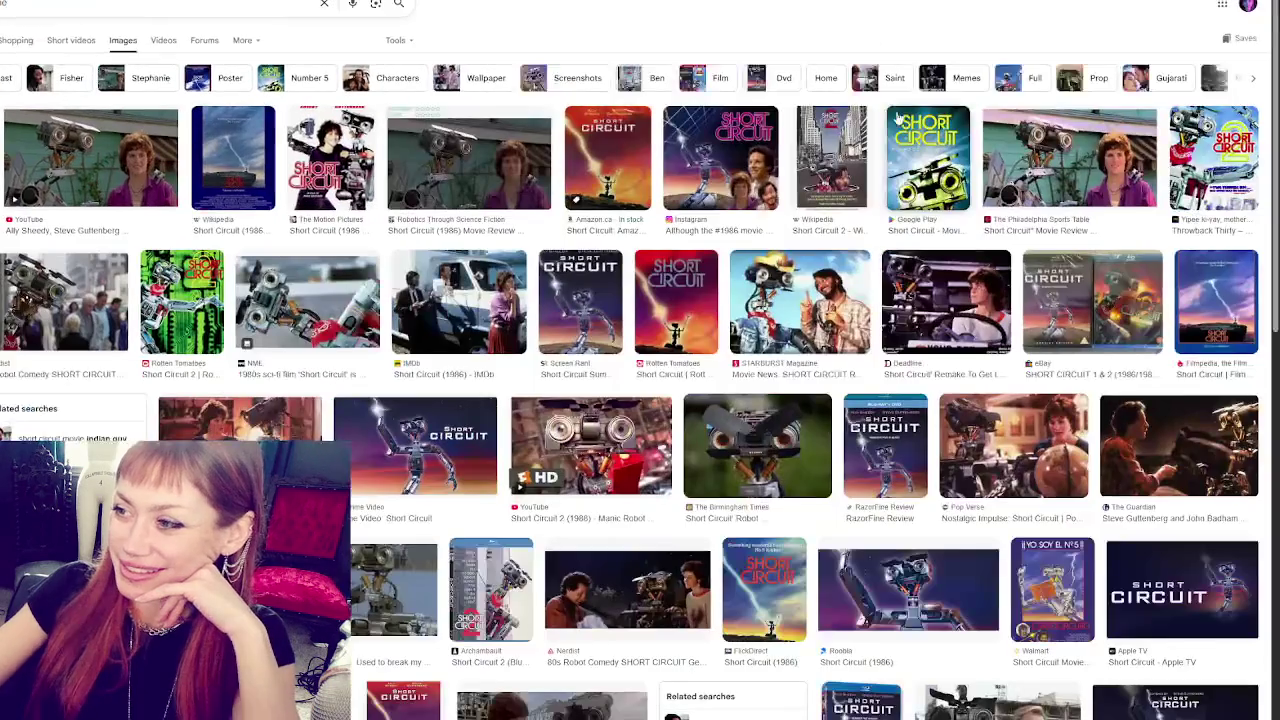
click(790, 449)
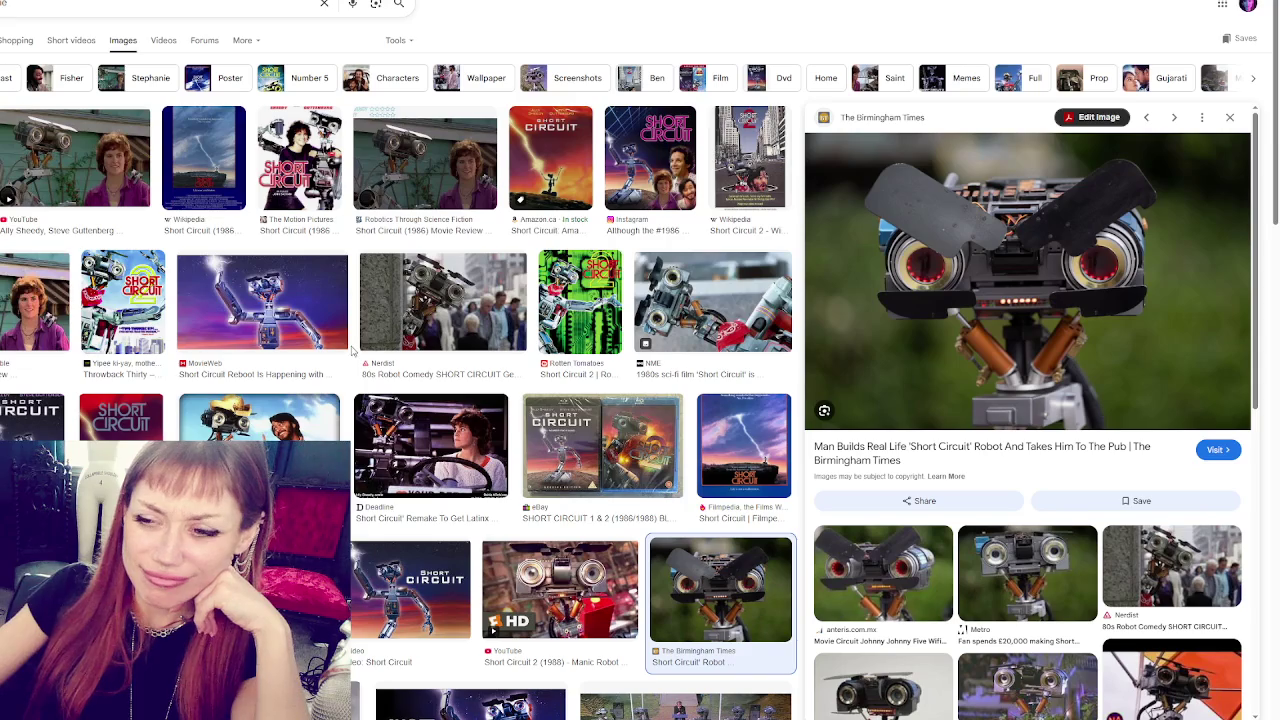
click(300, 418)
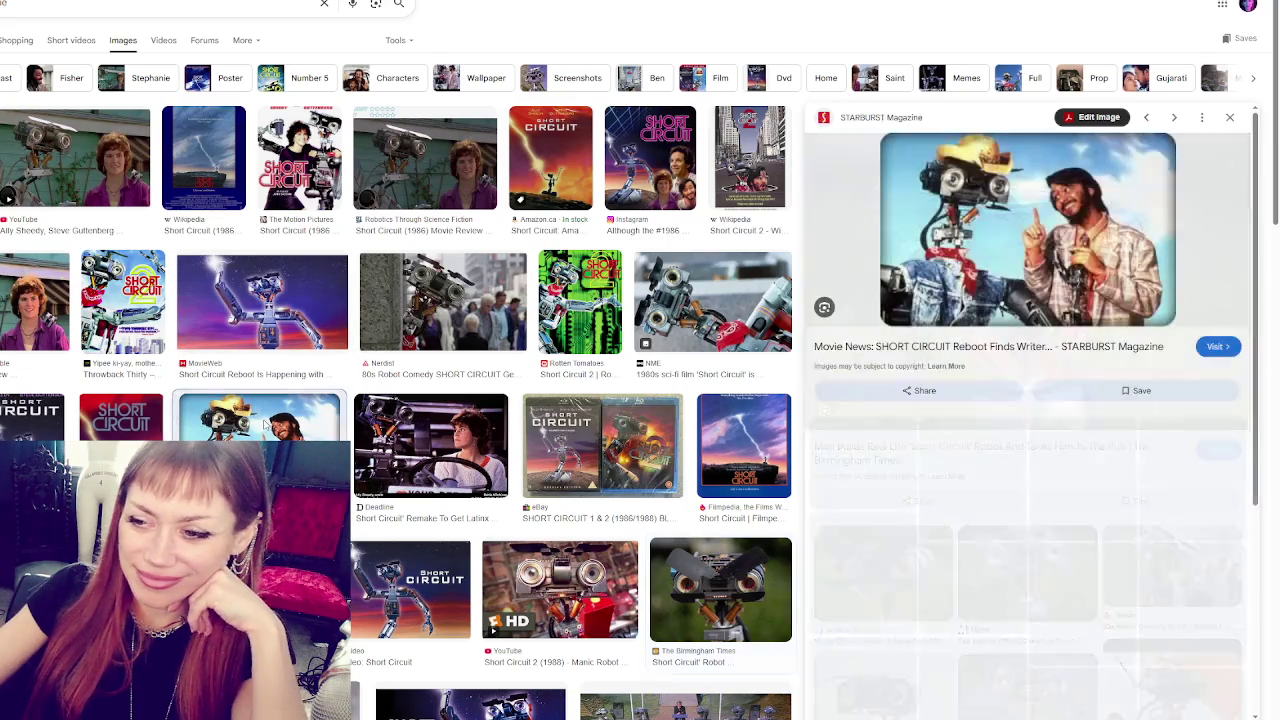
click(411, 430)
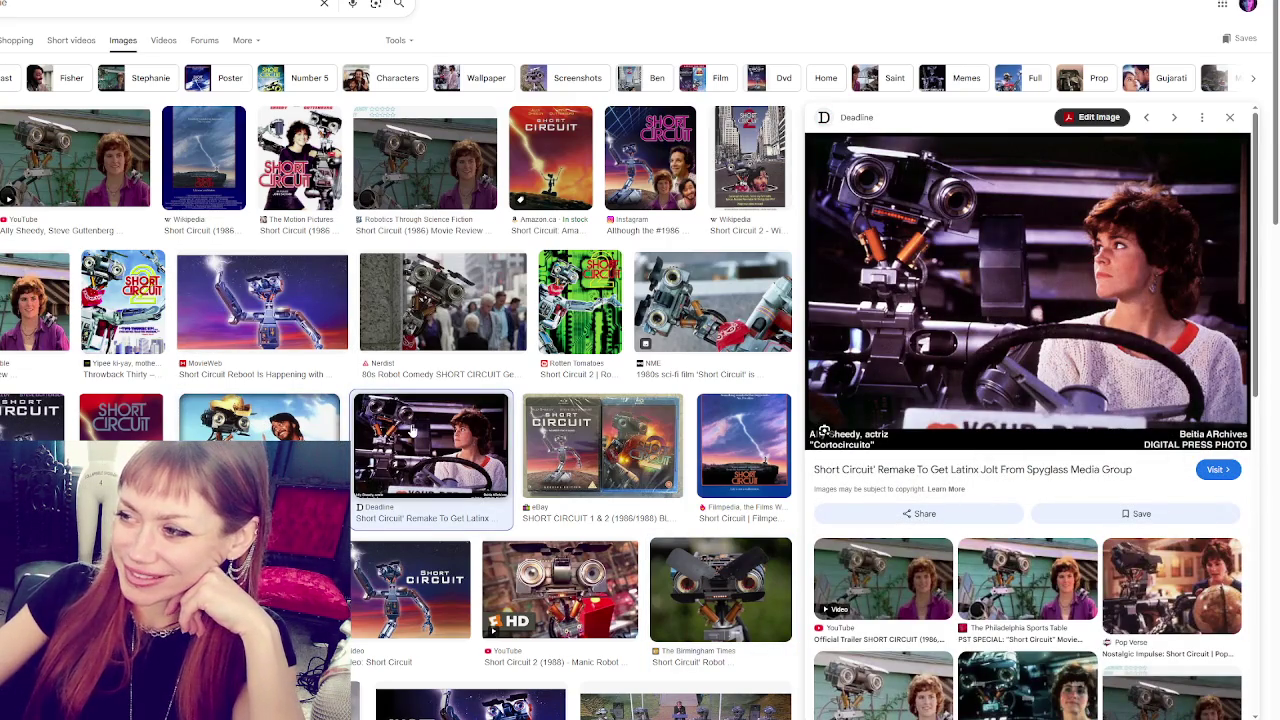
click(462, 150)
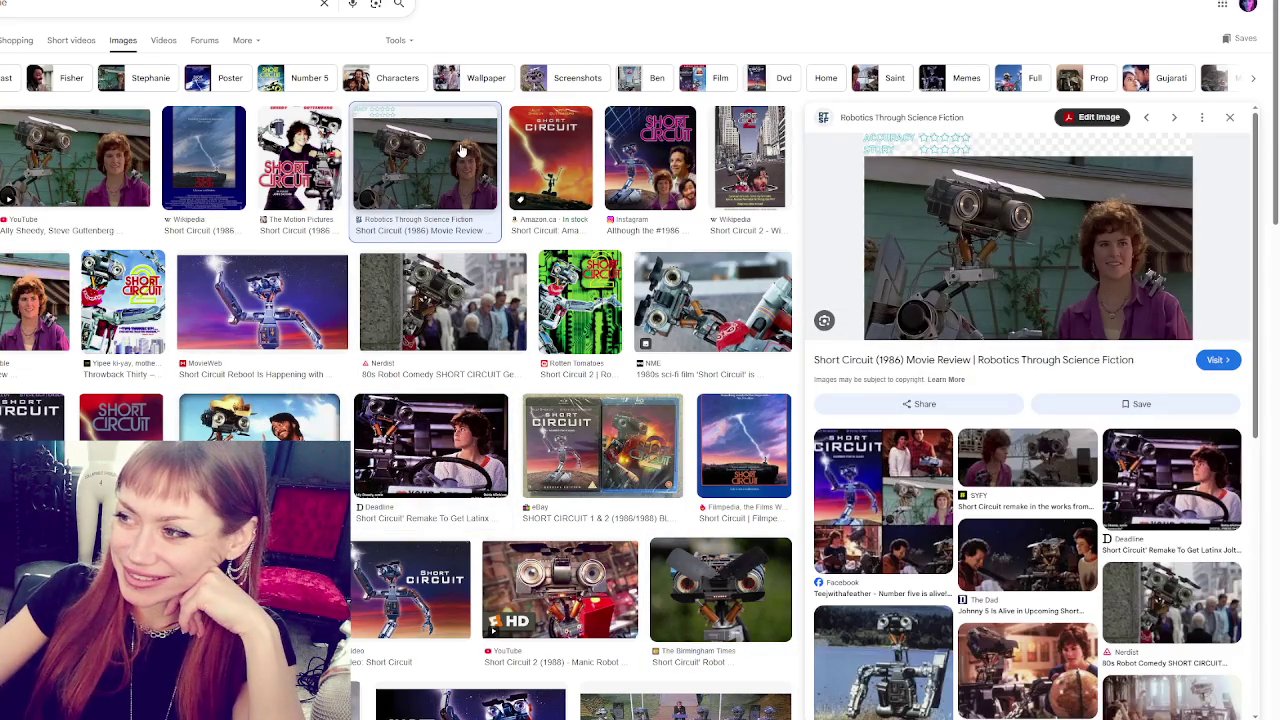
click(145, 170)
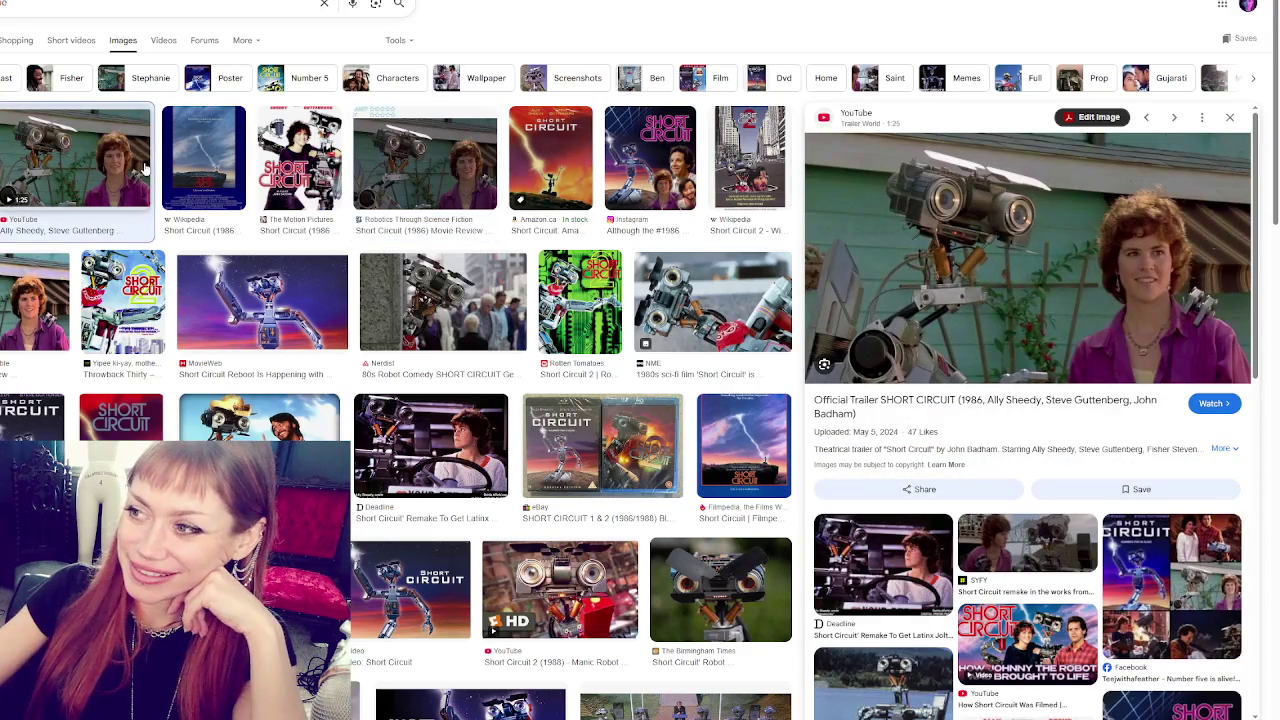
key(Left)
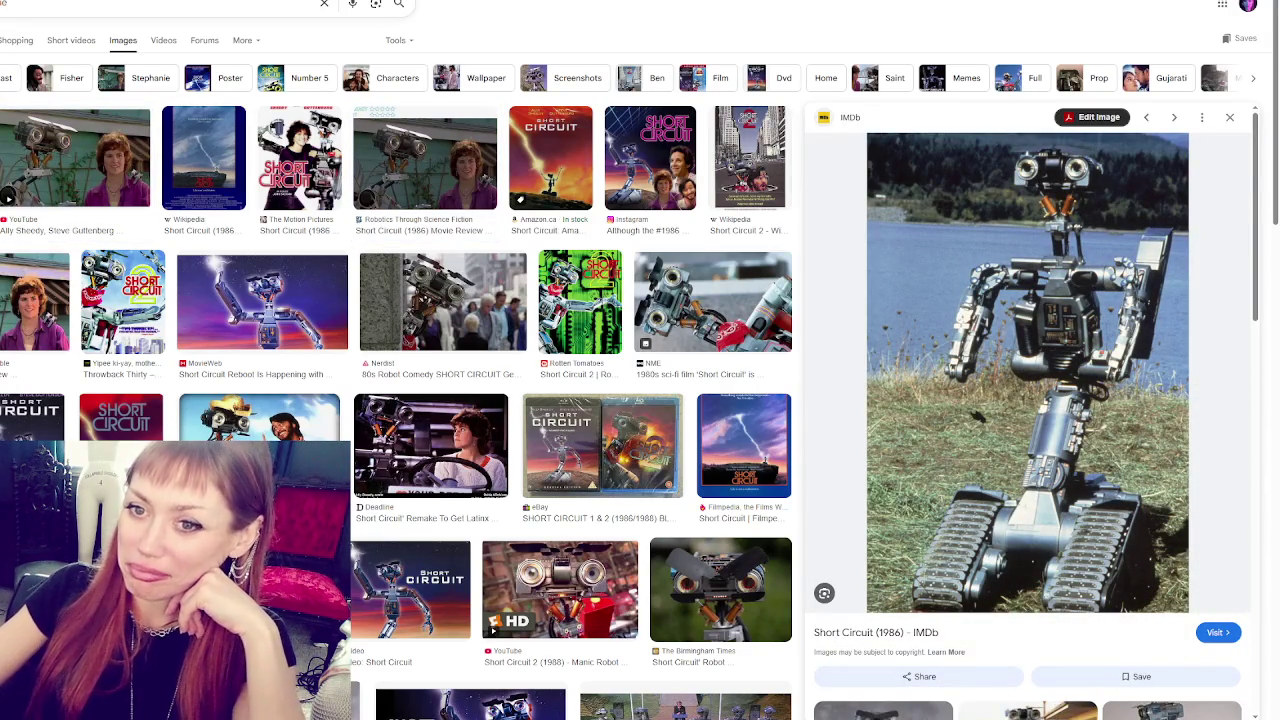
- Scroll the results, open the Projected Realities image in the preview, and keep scrolling
scroll(640, 400, down, 2)
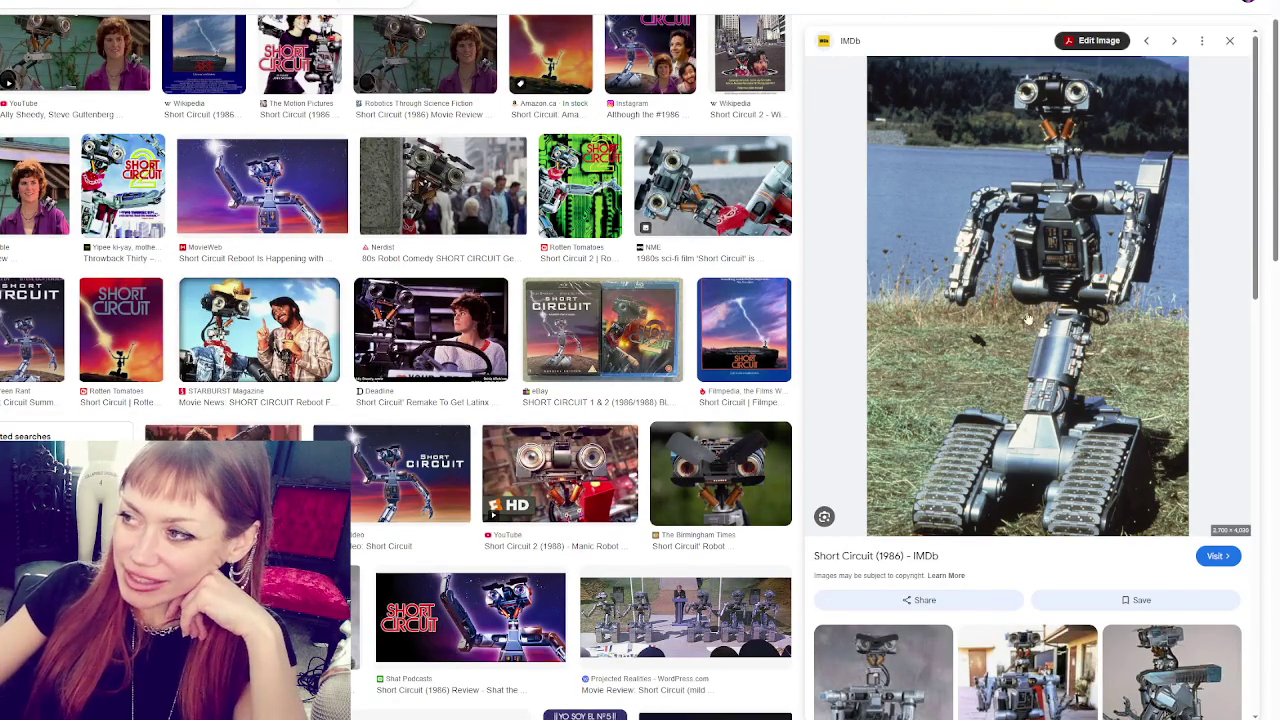
scroll(582, 175, down, 3)
scroll(575, 175, down, 1)
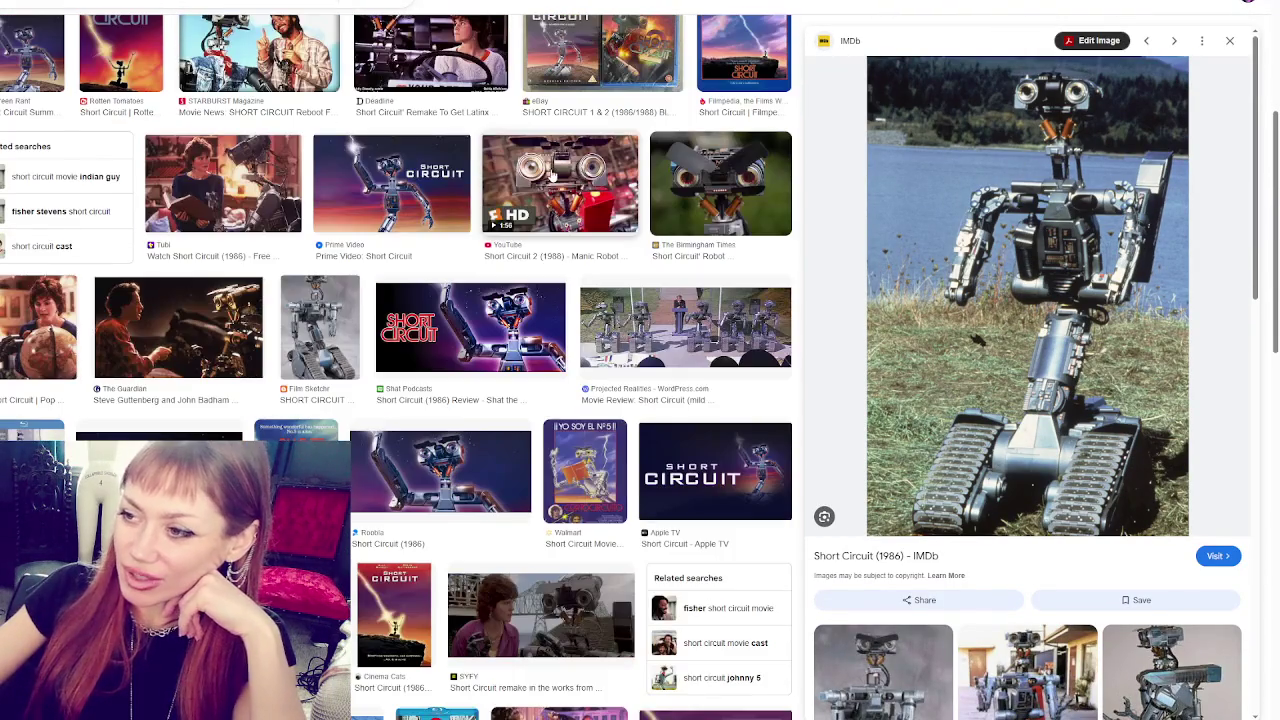
click(688, 290)
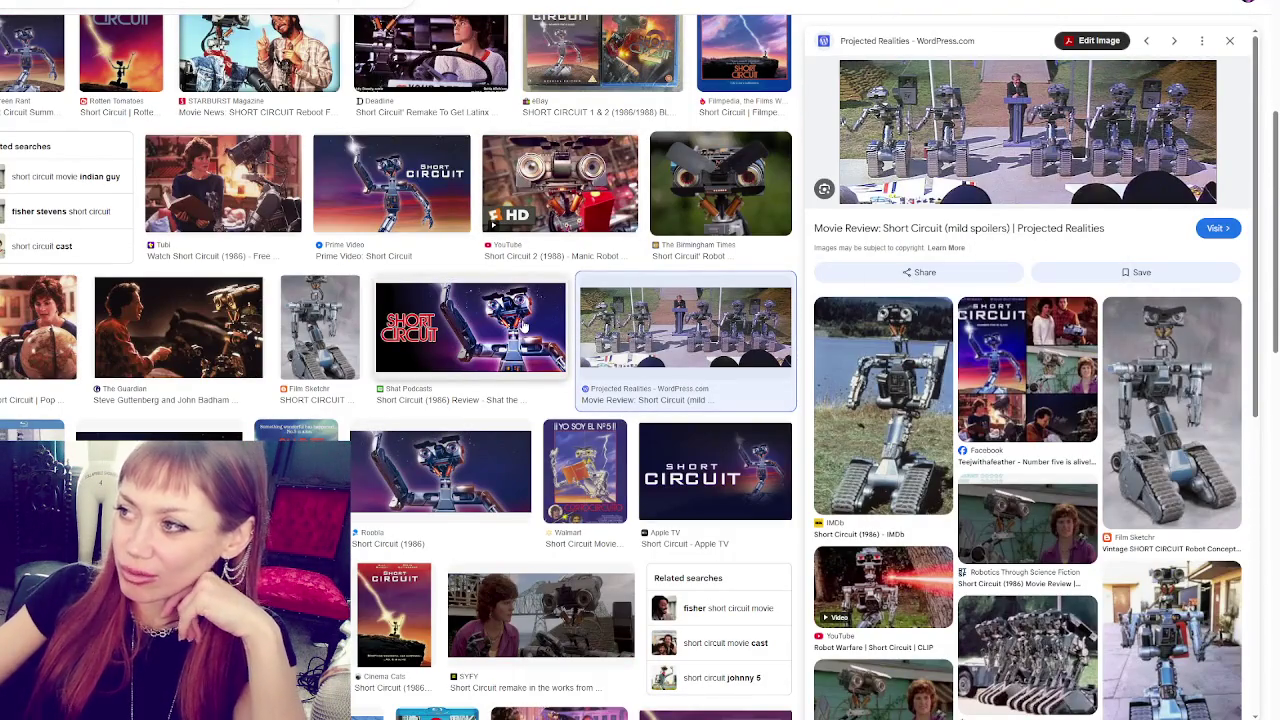
scroll(522, 325, down, 3)
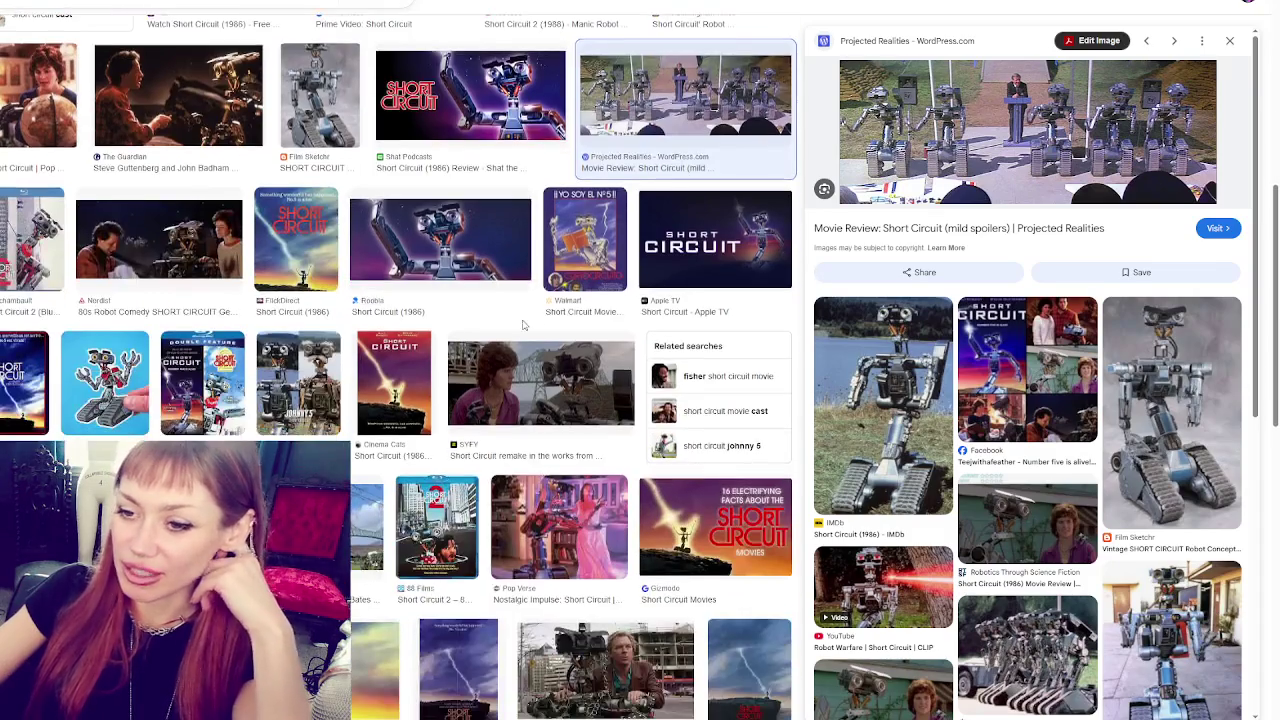
scroll(522, 325, down, 2)
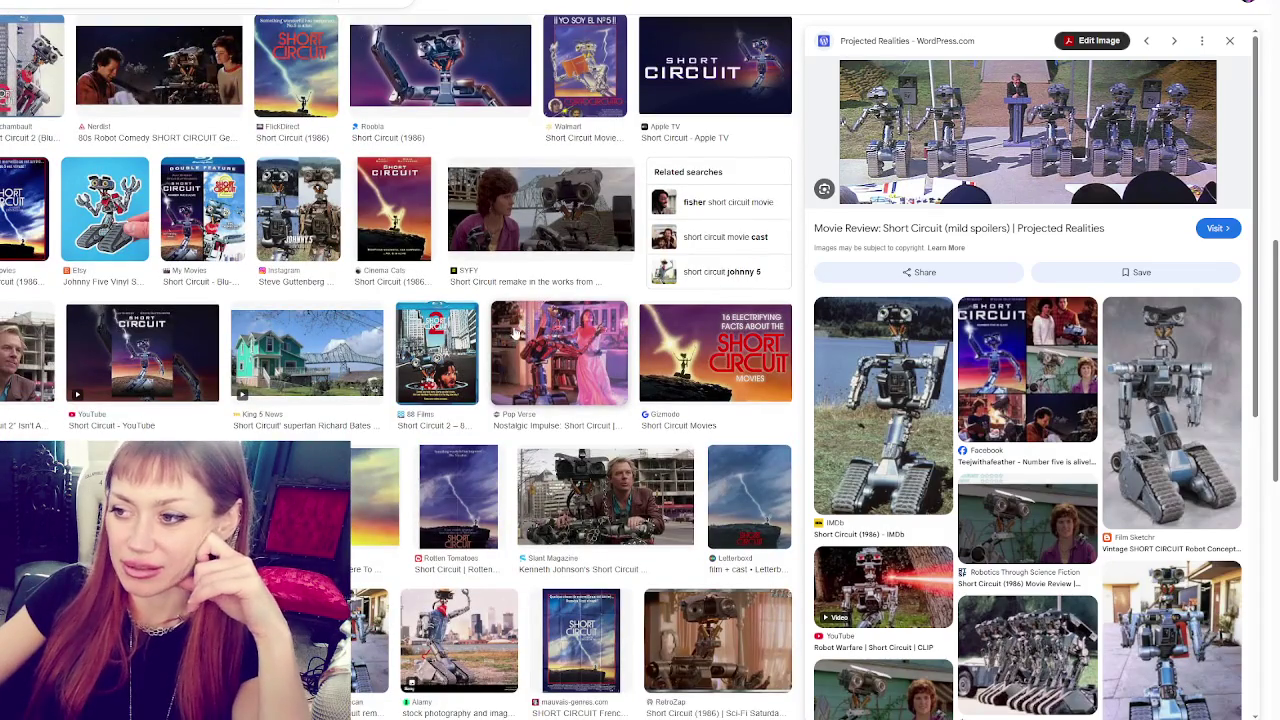
scroll(520, 328, down, 5)
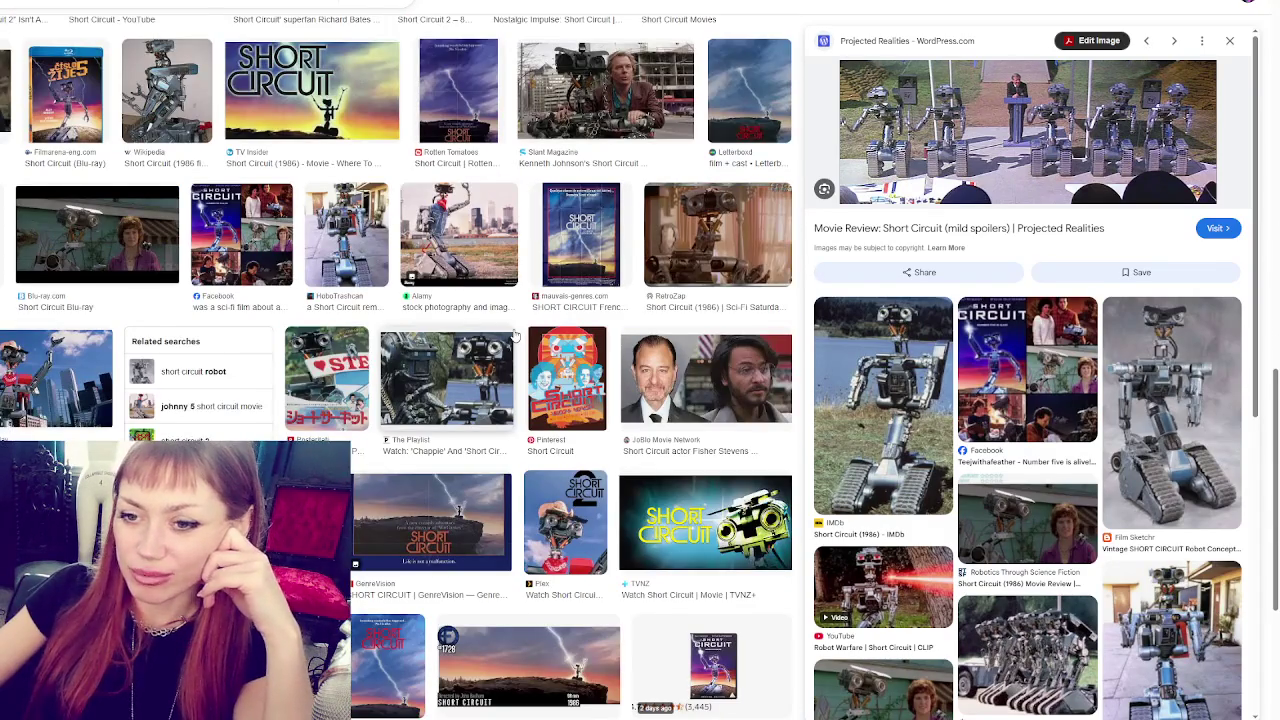
scroll(514, 335, down, 1)
scroll(514, 336, down, 3)
scroll(515, 336, down, 1)
scroll(432, 230, down, 2)
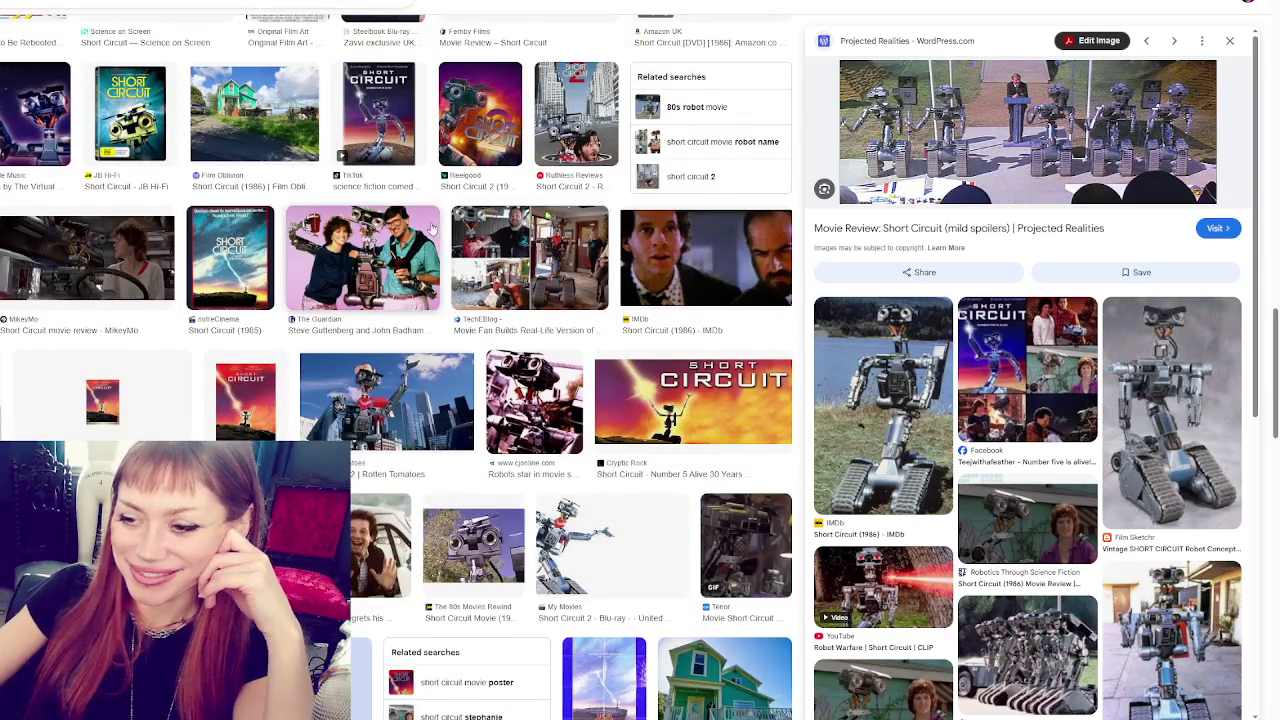
scroll(432, 230, down, 5)
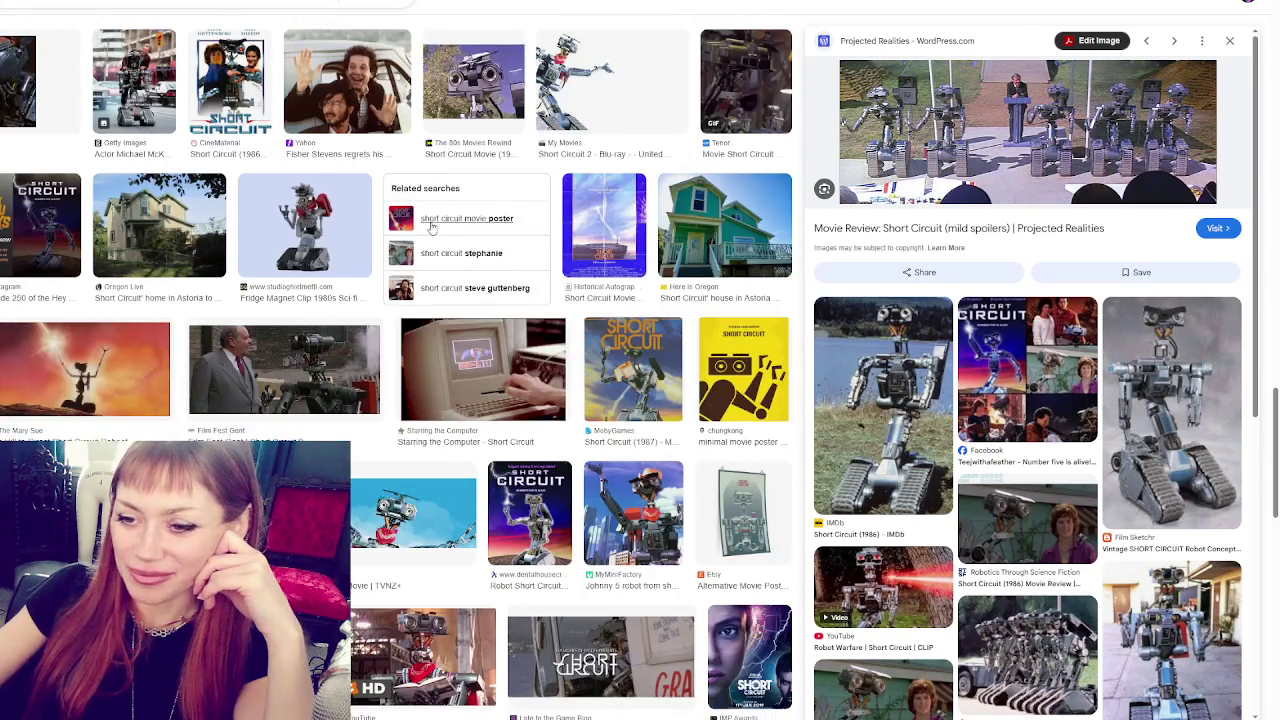
scroll(431, 228, down, 1)
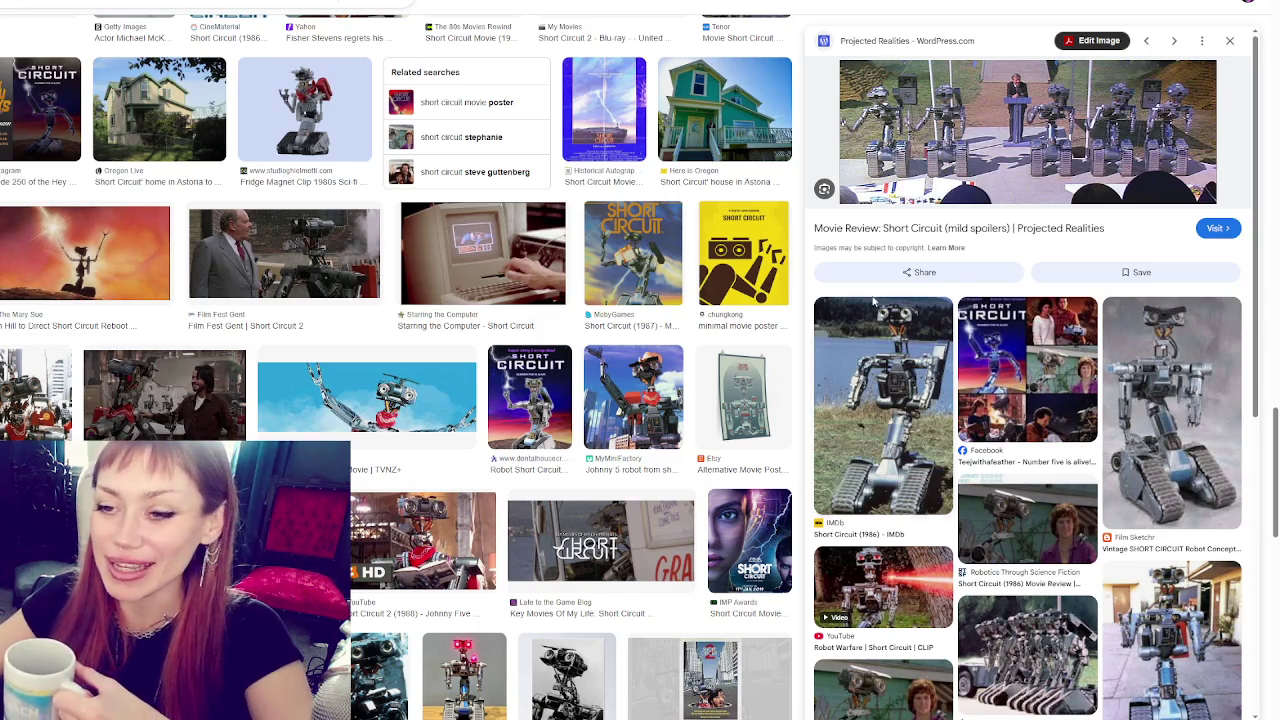
- Scroll down through the Short Circuit movie image results
scroll(1028, 450, down, 3)
scroll(395, 233, down, 3)
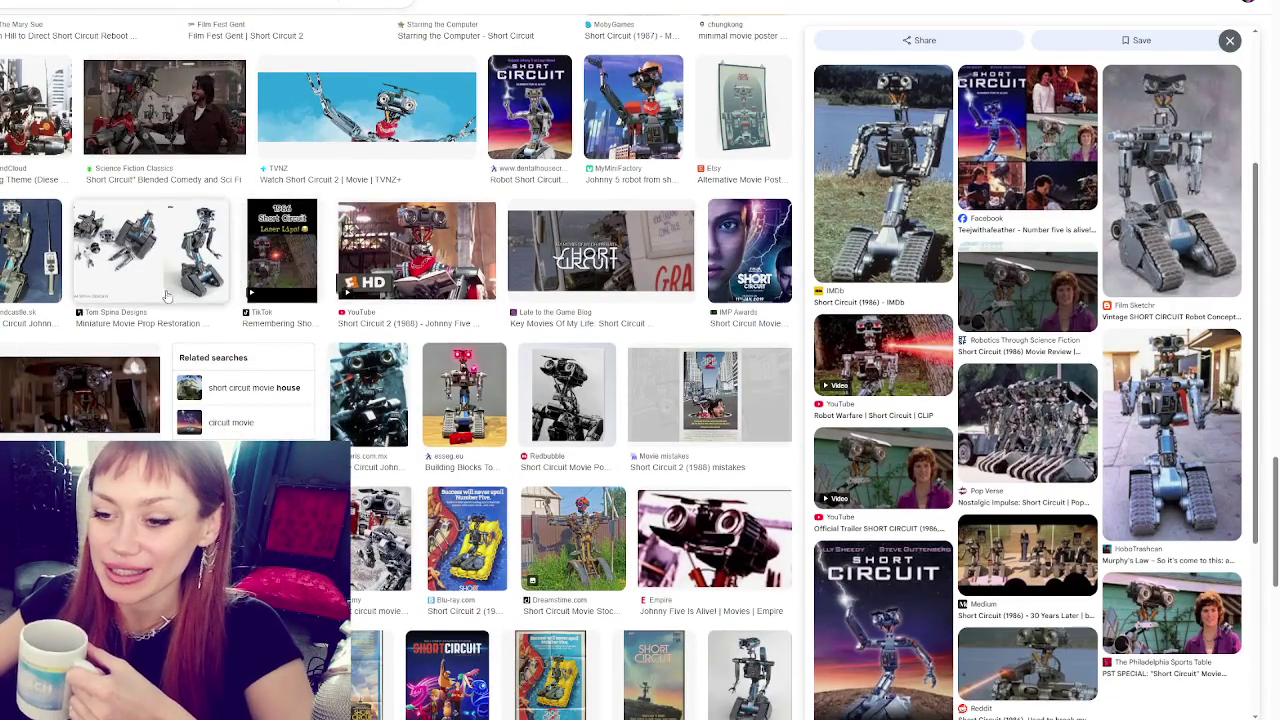
scroll(197, 328, down, 3)
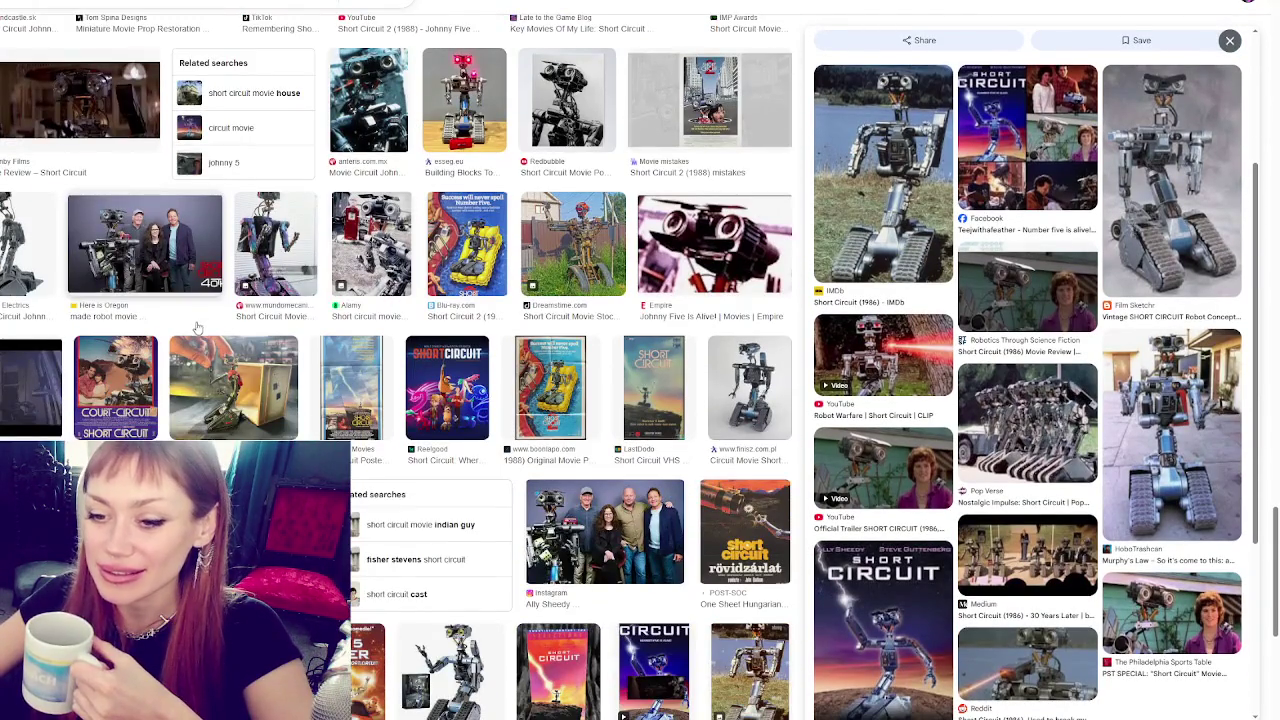
scroll(197, 328, down, 3)
scroll(206, 312, down, 3)
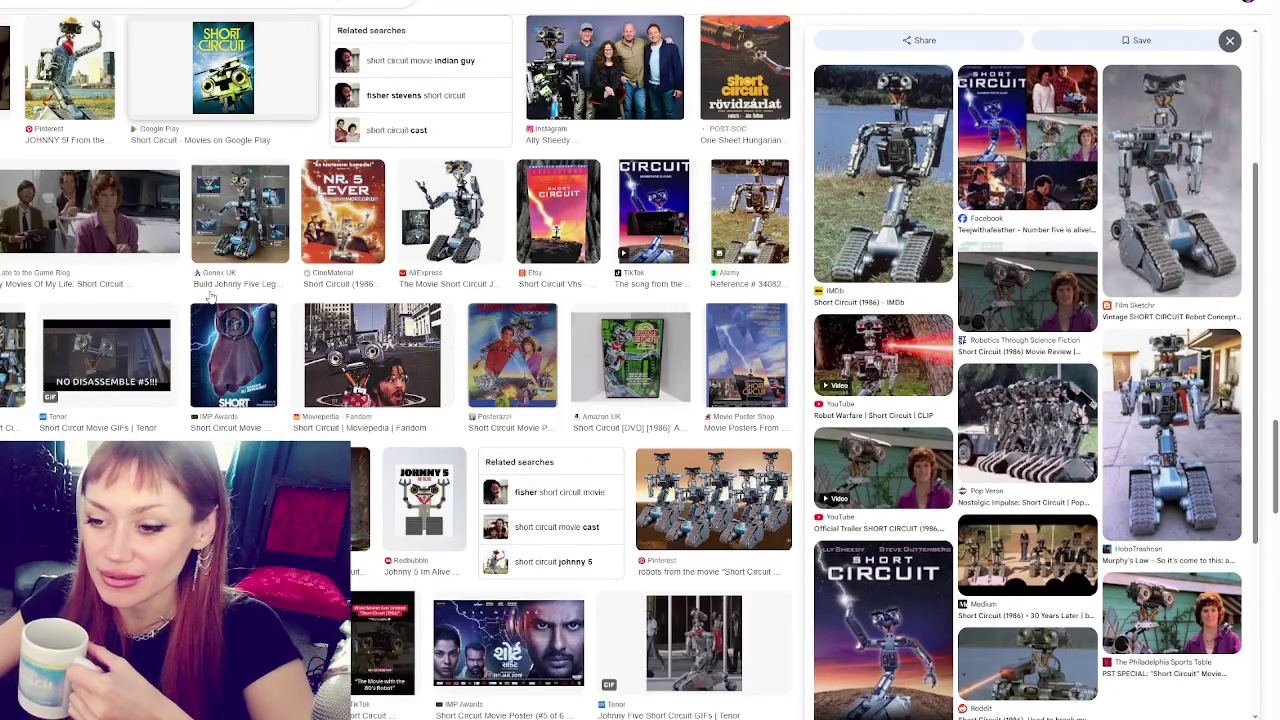
scroll(210, 296, down, 2)
scroll(326, 260, down, 2)
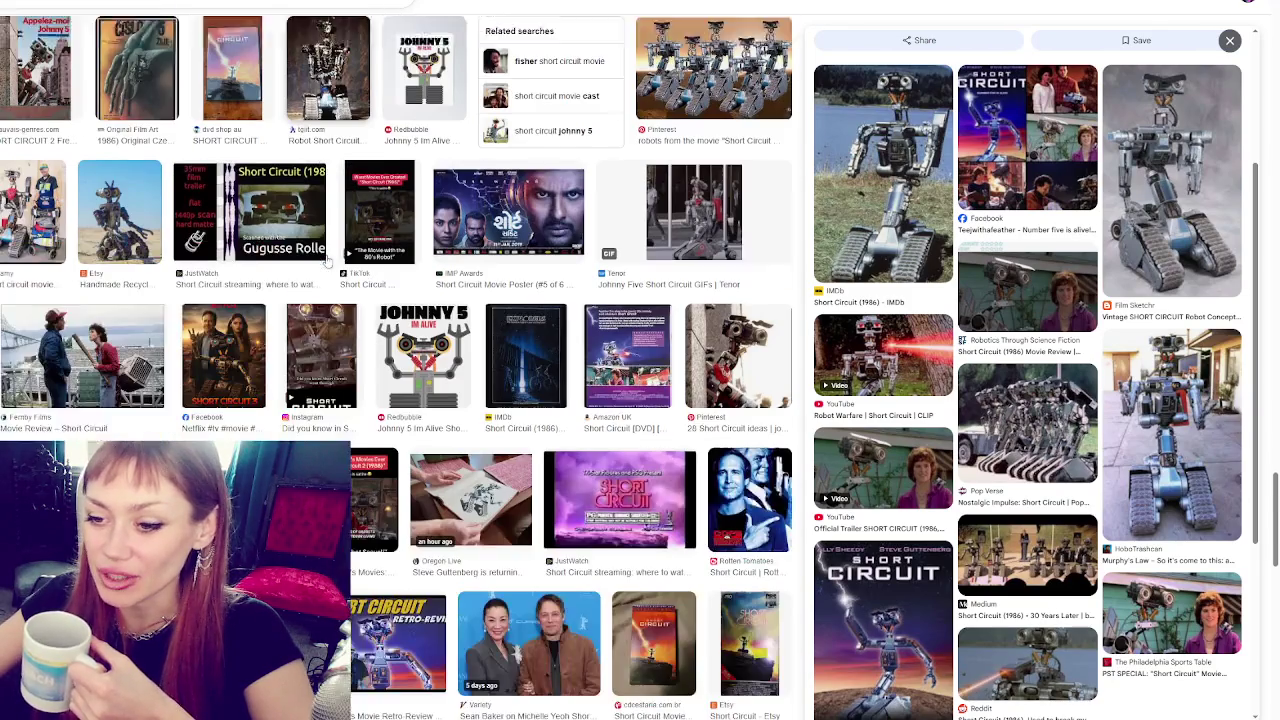
scroll(326, 260, down, 3)
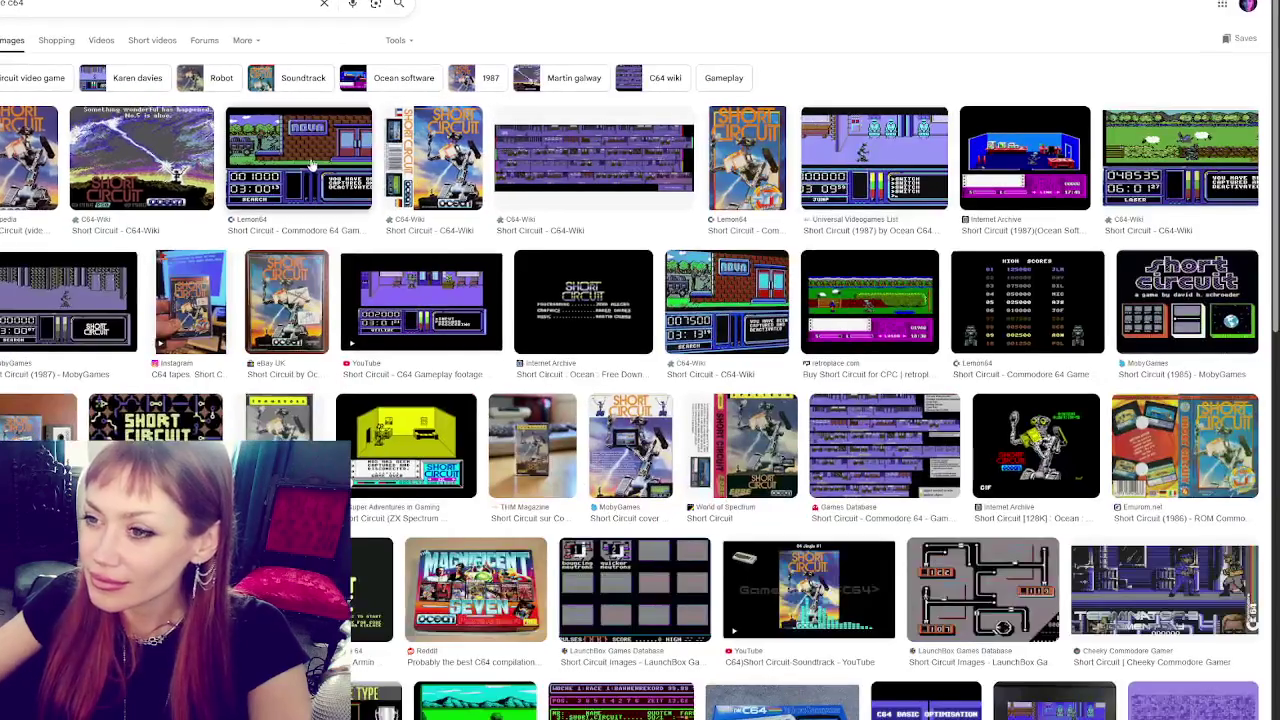
- Preview the Lemon64, C64 Longplay, C64-Wiki and CPC retroplace Short Circuit game images
click(312, 165)
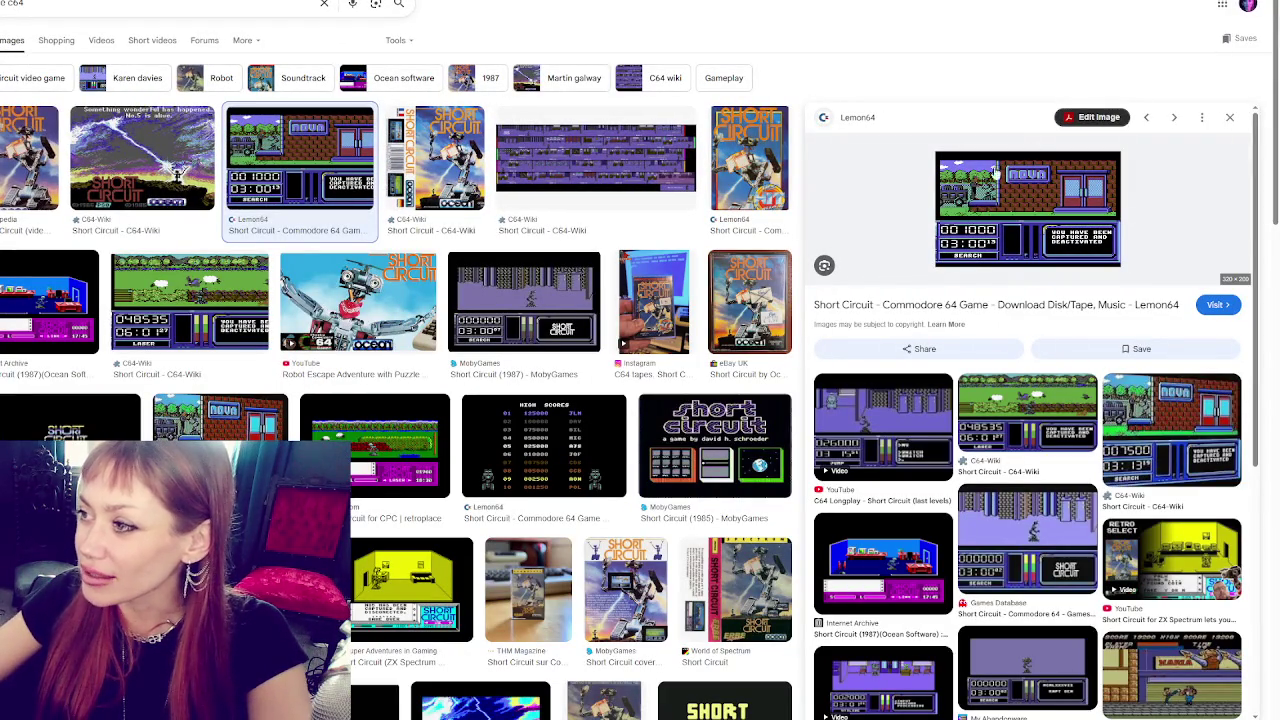
click(866, 404)
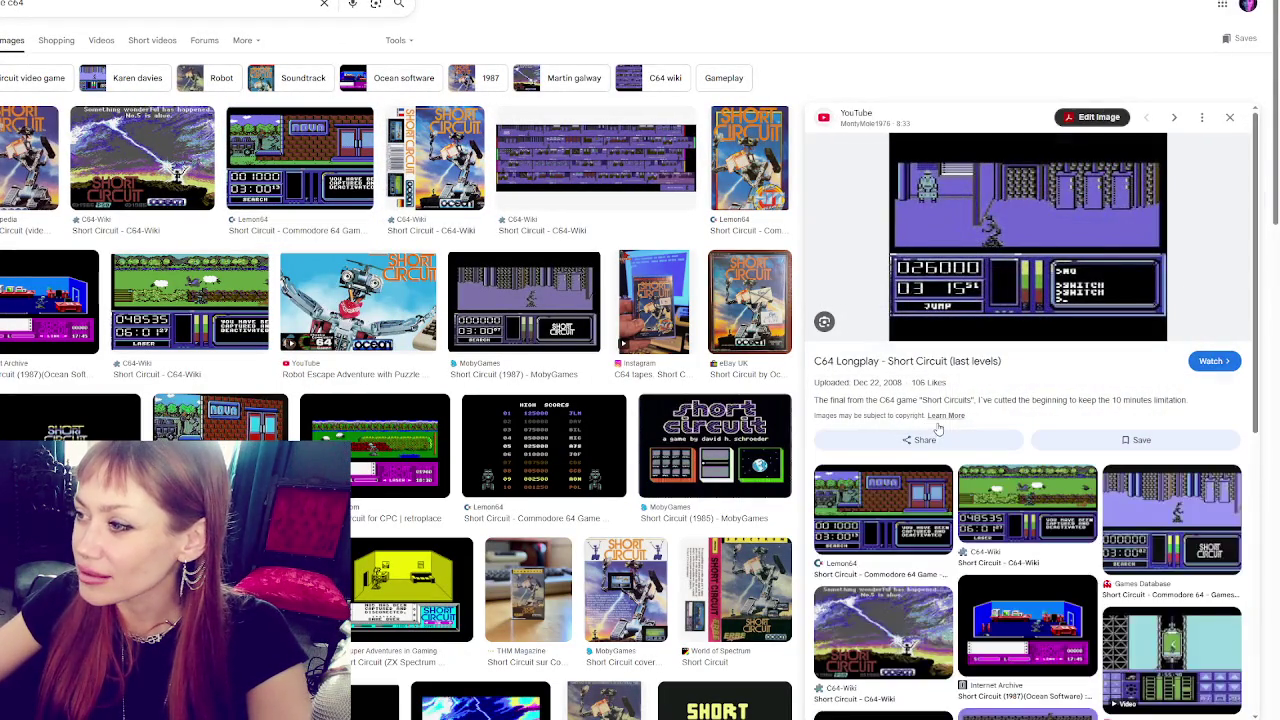
click(300, 160)
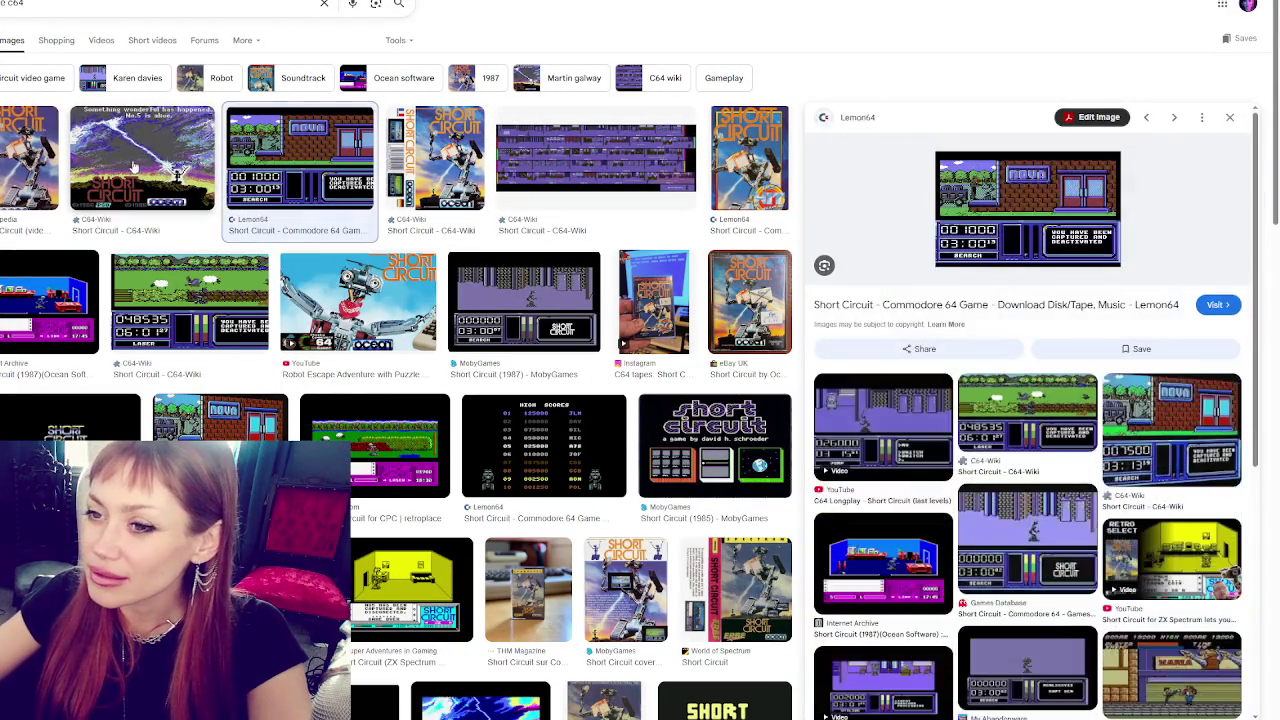
click(142, 162)
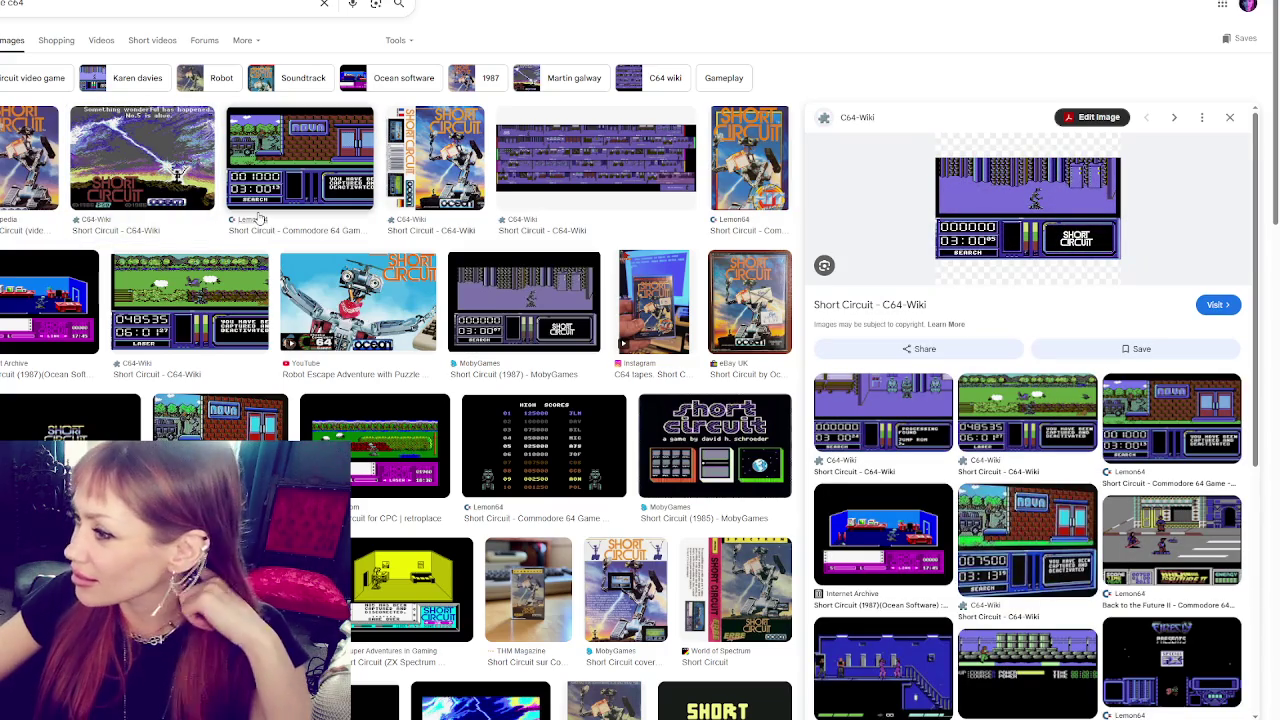
click(255, 298)
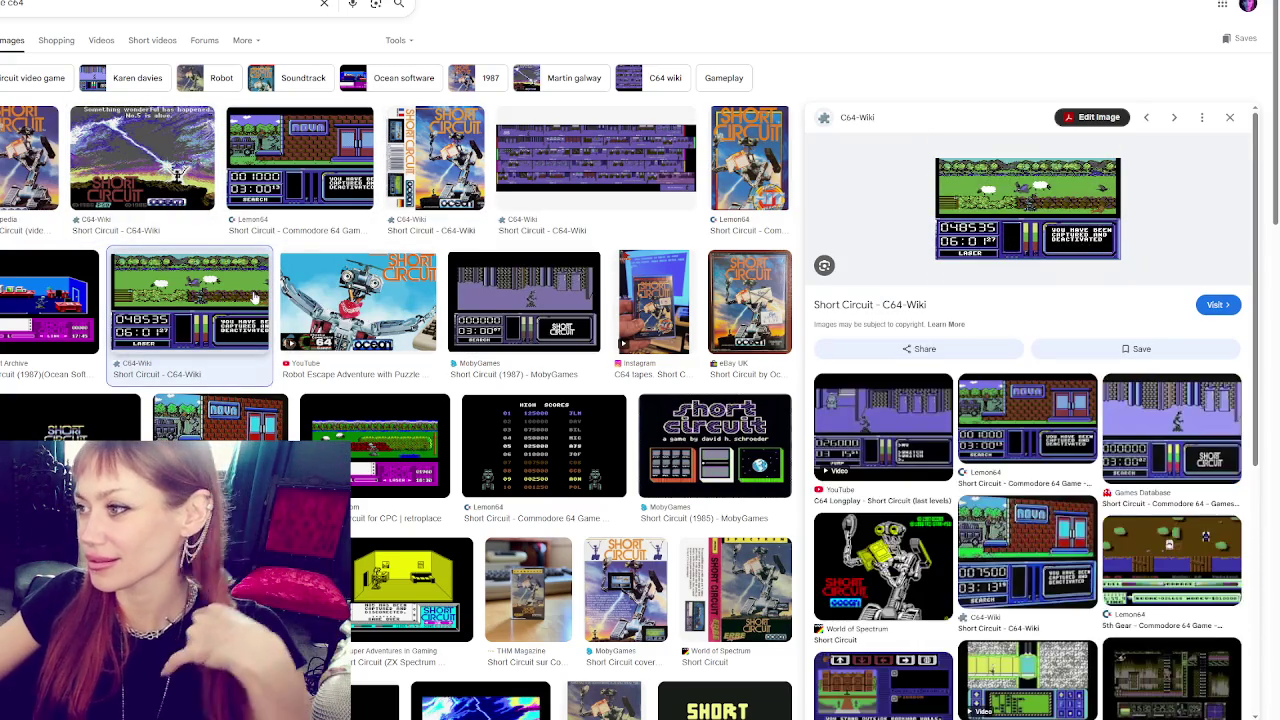
click(883, 420)
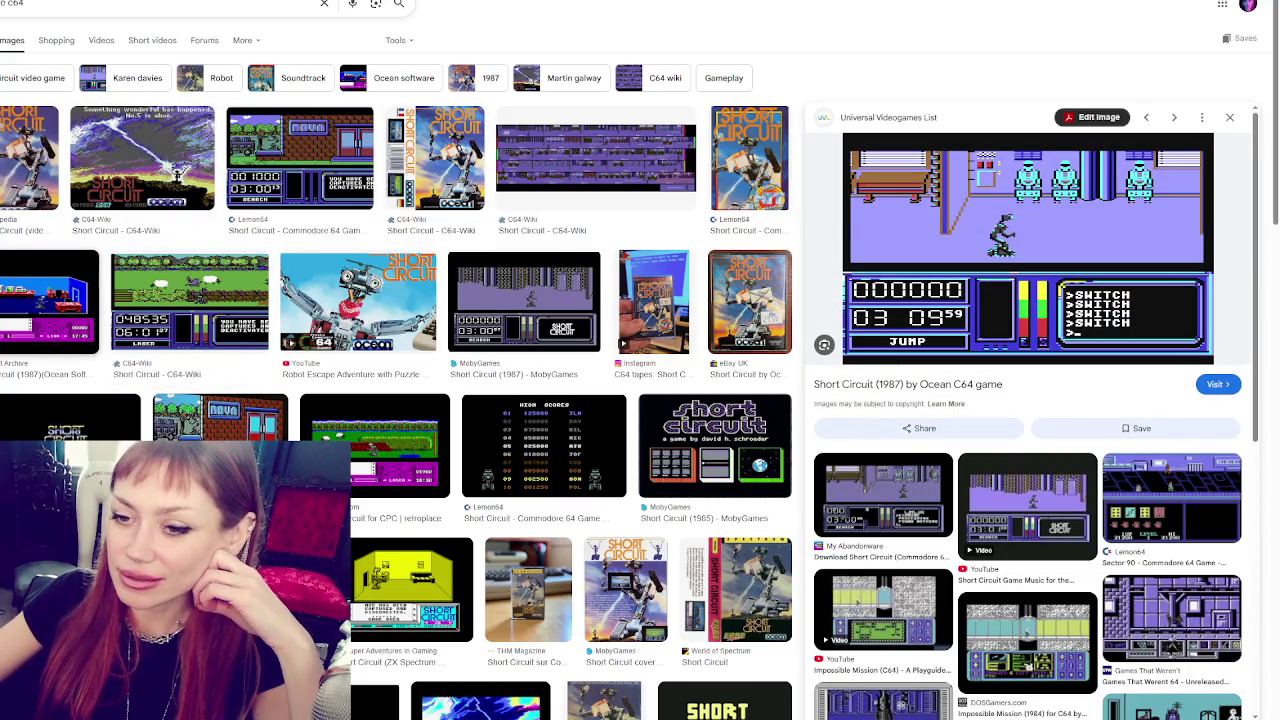
click(363, 453)
- Scroll further, preview the THM Magazine, GB64.COM and gameplay video images, ending on the C64-Wiki screenshot
scroll(363, 453, down, 5)
scroll(310, 375, down, 3)
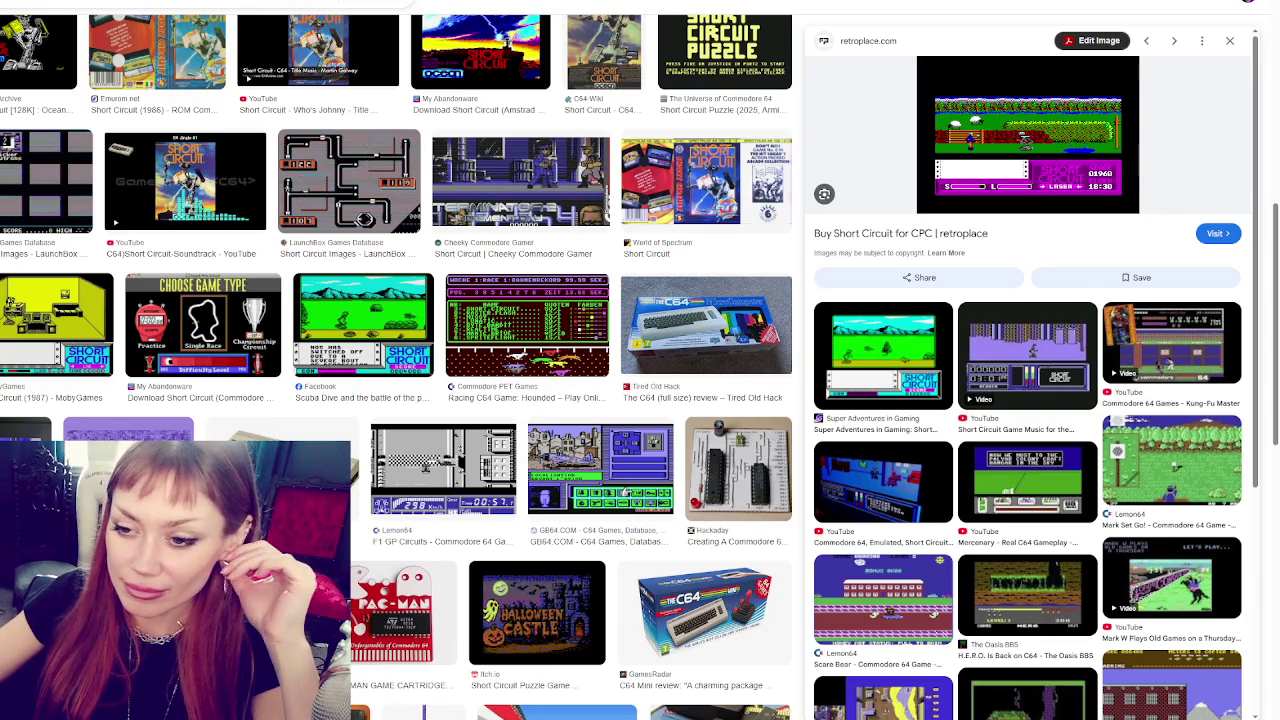
scroll(159, 318, down, 2)
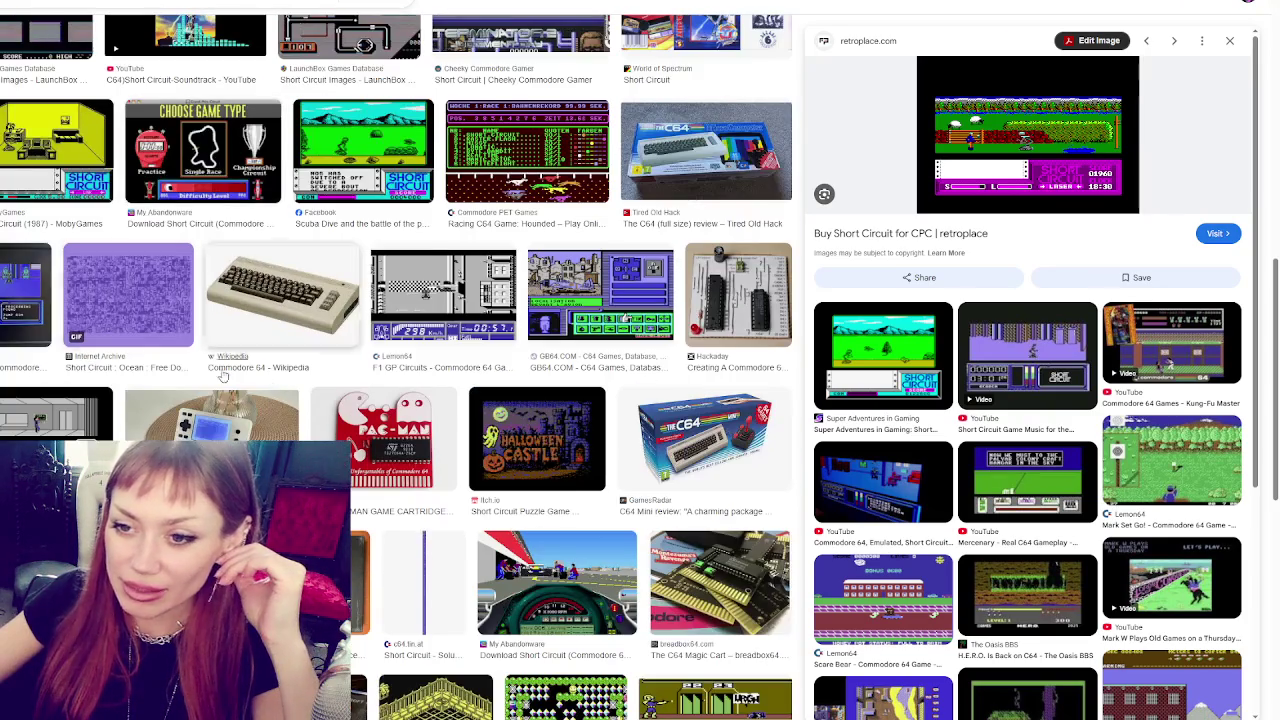
click(159, 318)
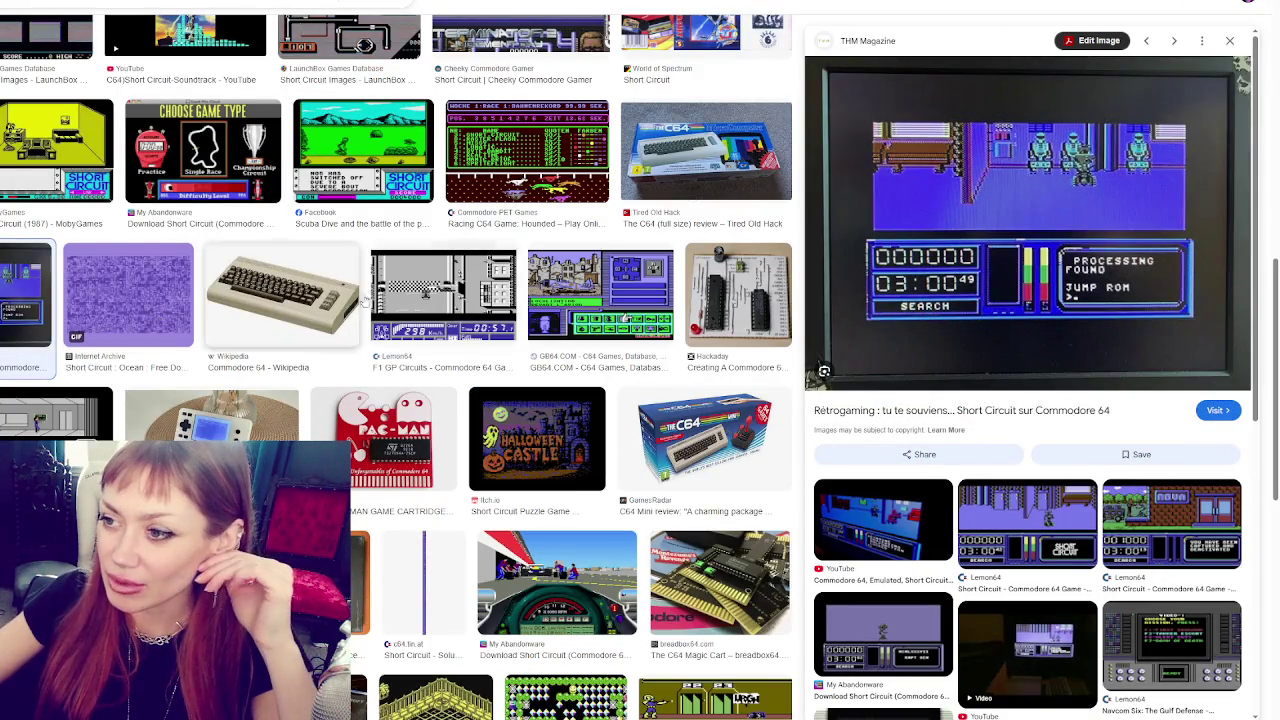
click(600, 296)
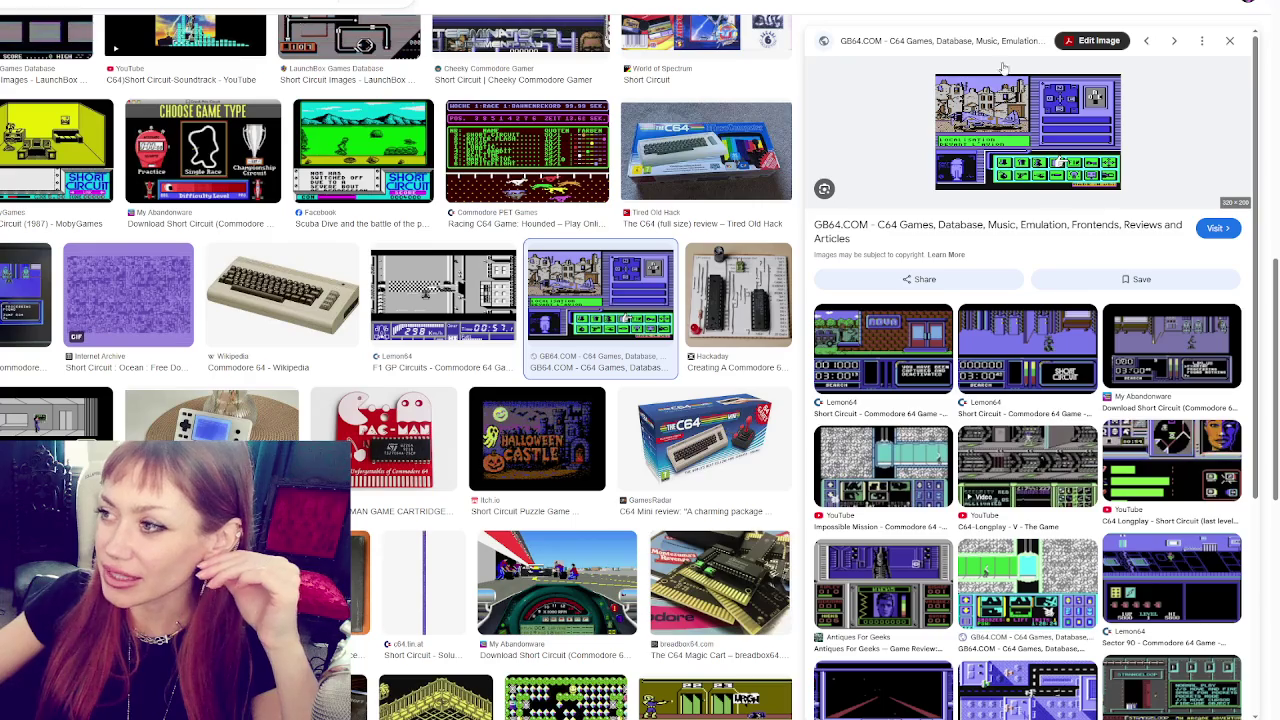
scroll(430, 300, down, 2)
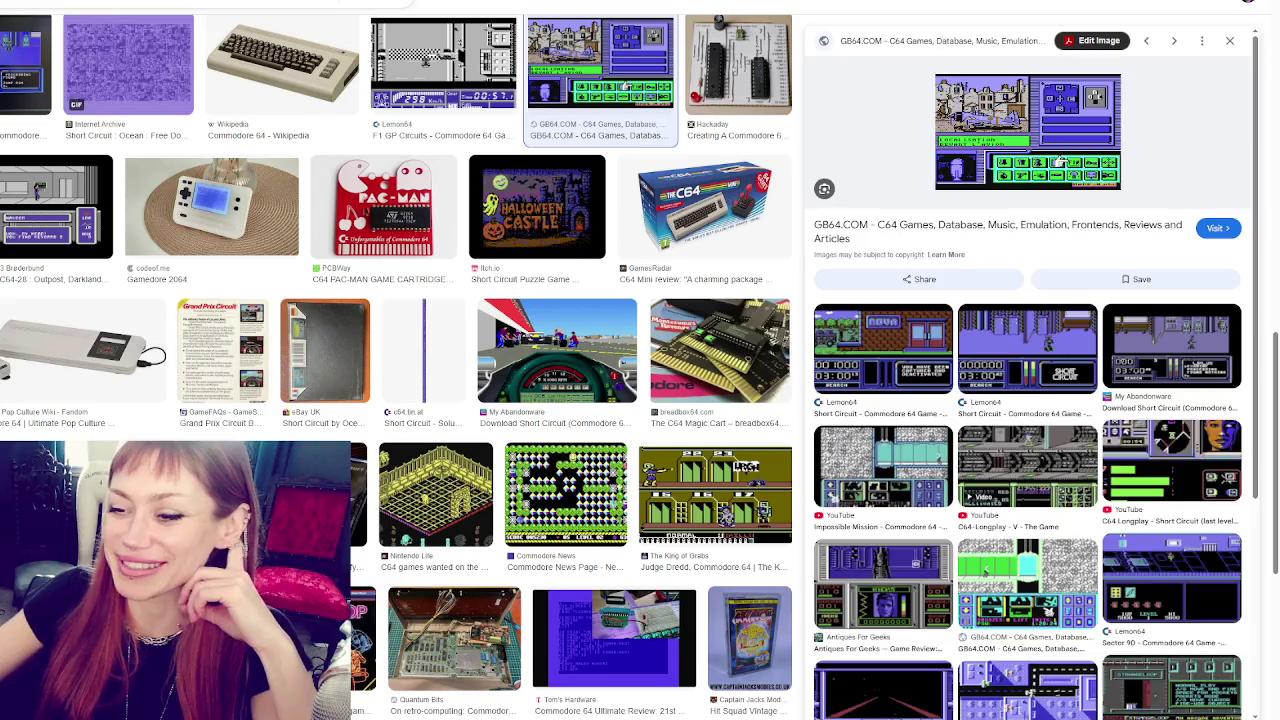
key(Right)
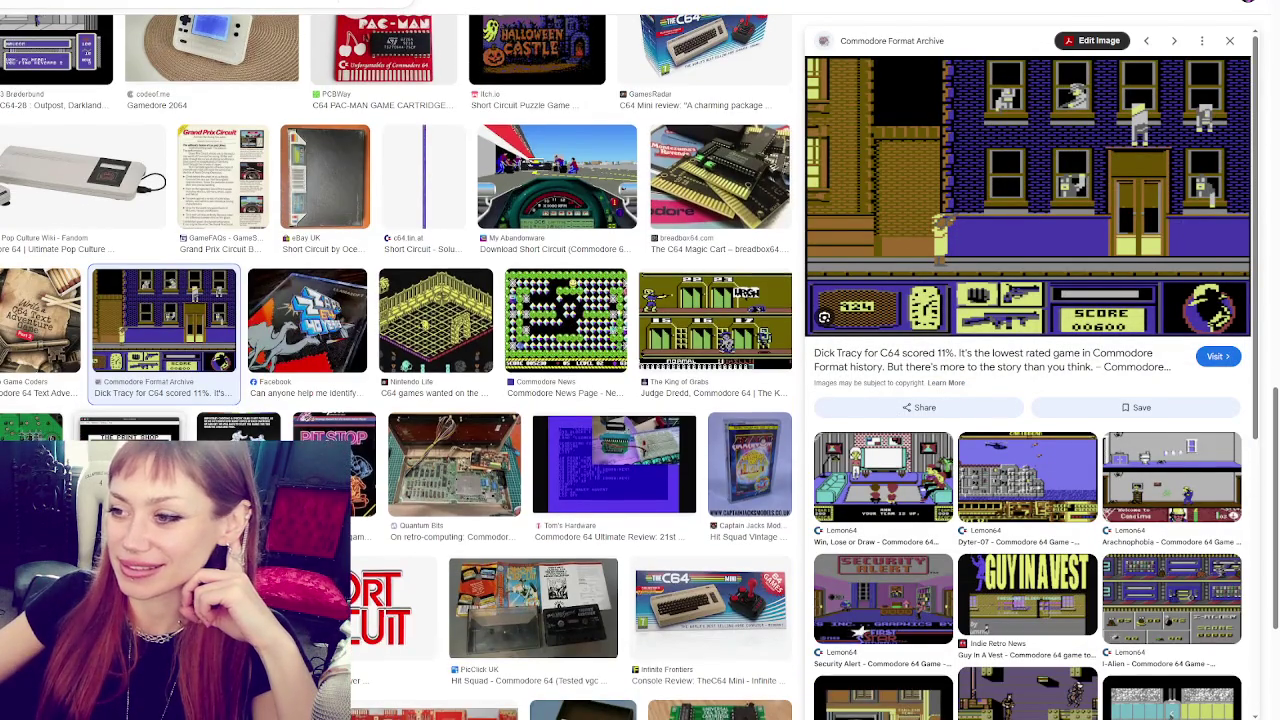
scroll(400, 370, up, 5)
scroll(165, 435, up, 3)
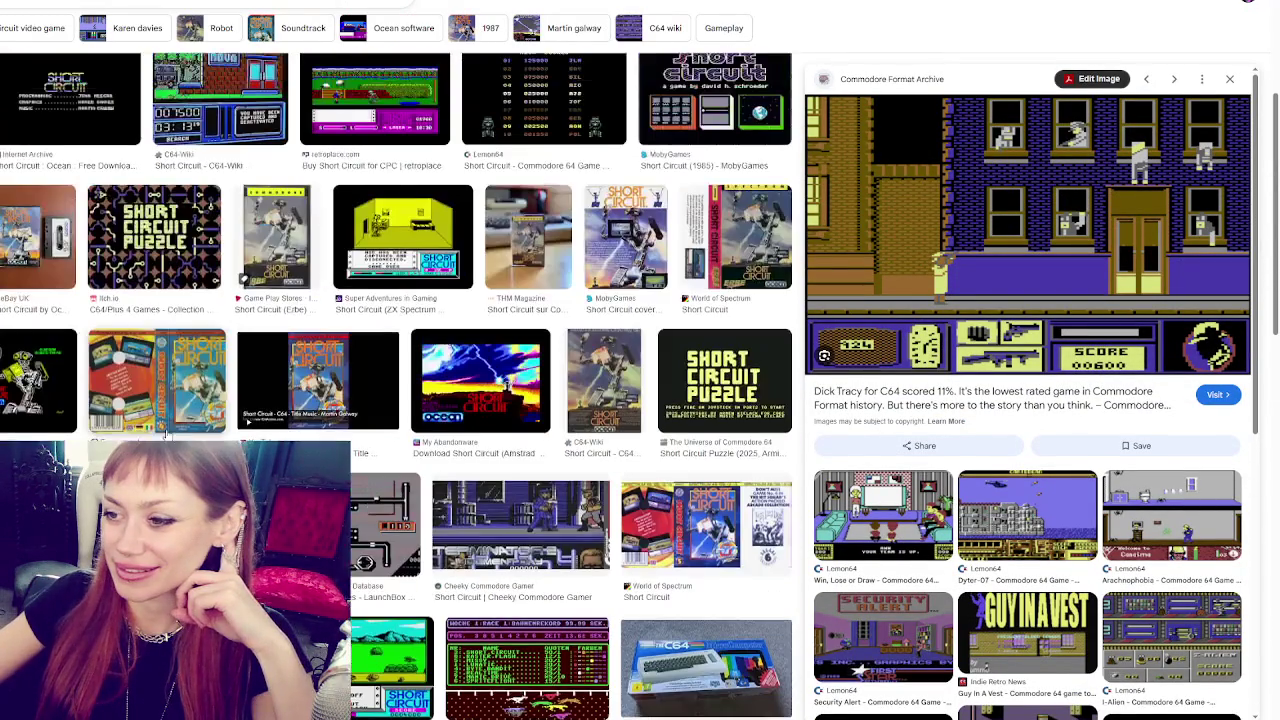
scroll(165, 435, up, 5)
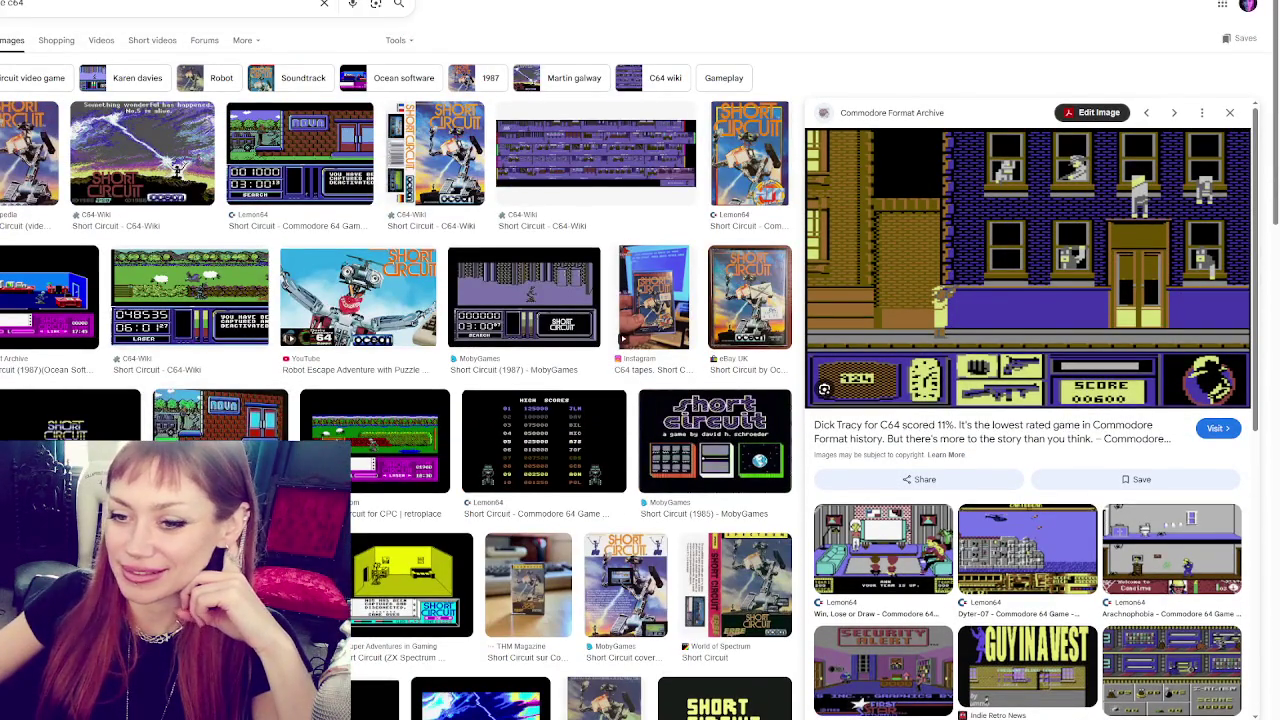
click(165, 420)
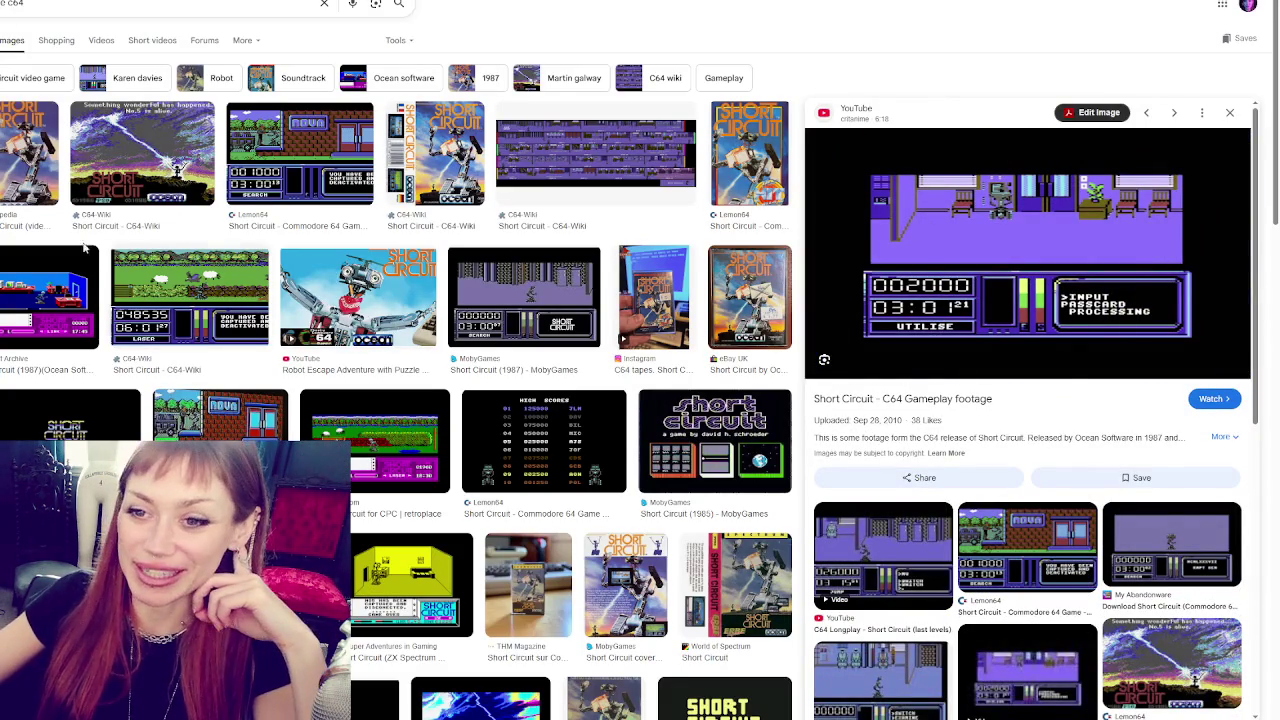
click(524, 296)
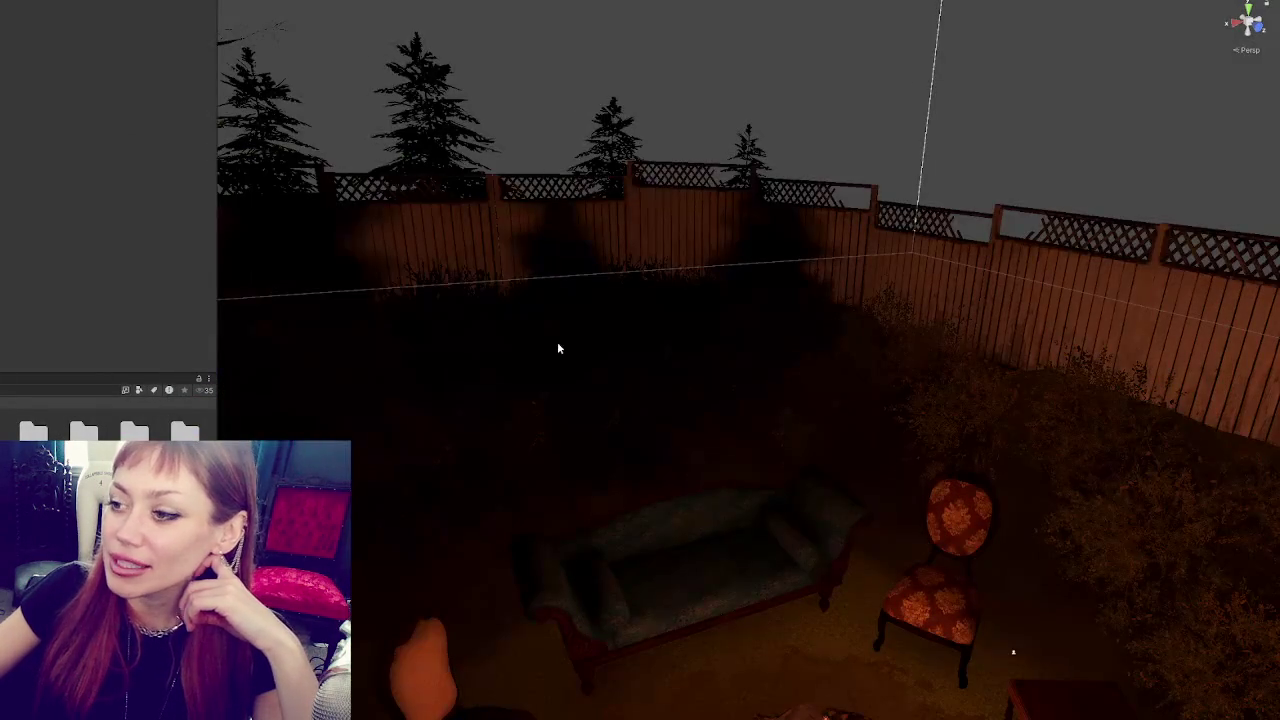
- Frame the bush beside the chair and select its LOD0 mesh and neighbouring bushes
scroll(698, 350, down, 5)
mouse_move(725, 390)
mouse_down()
mouse_move(989, 443)
mouse_move(779, 397)
mouse_up()
click(778, 397)
key(f)
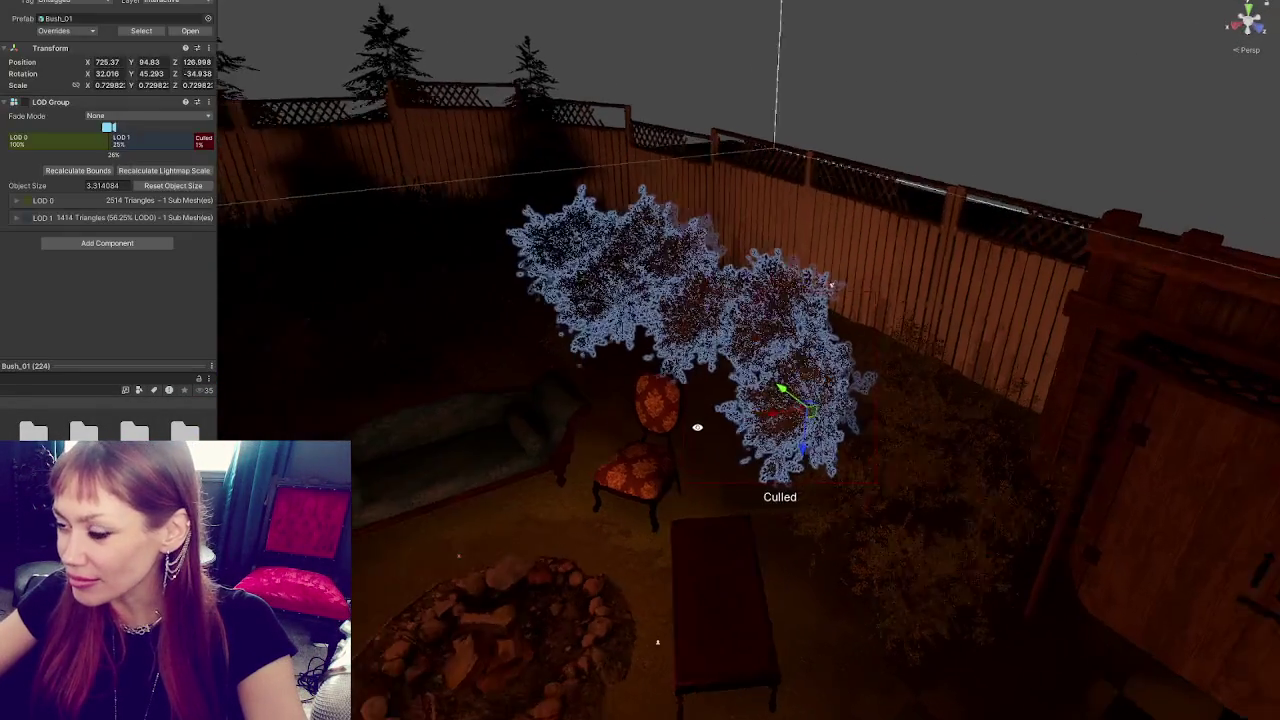
click(811, 238)
shift+click(811, 238)
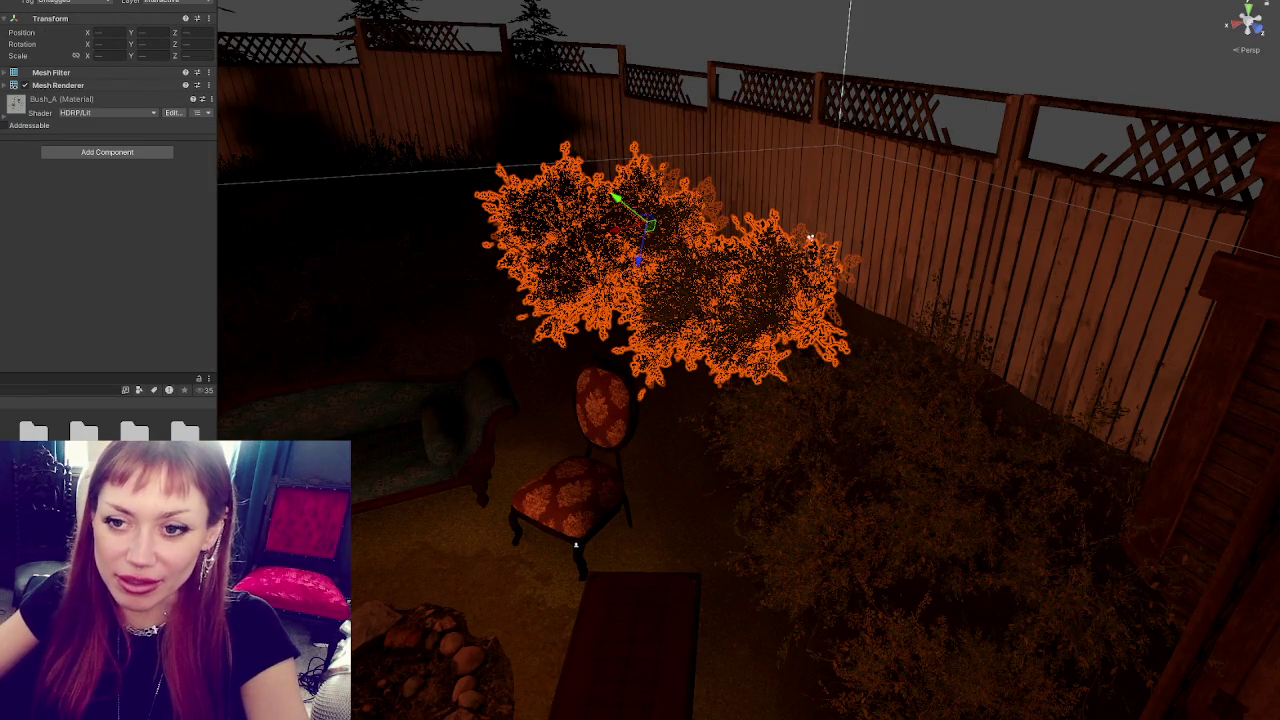
click(811, 238)
click(785, 420)
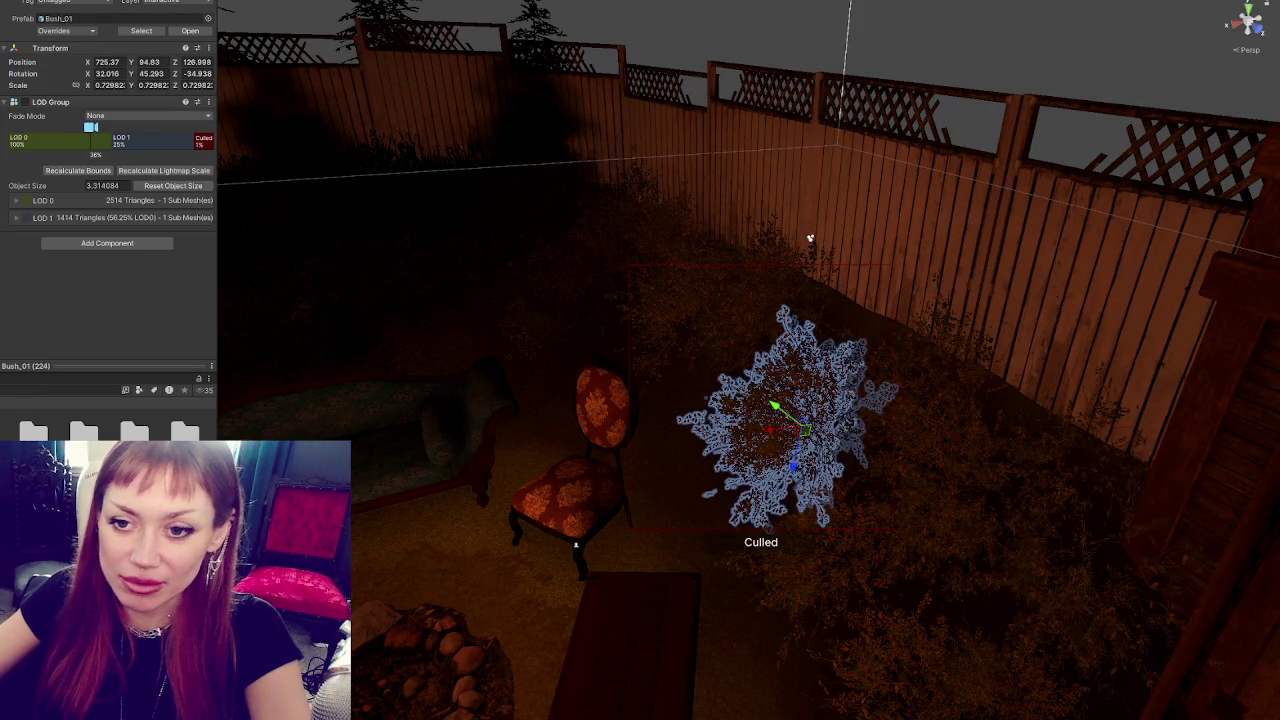
click(925, 390)
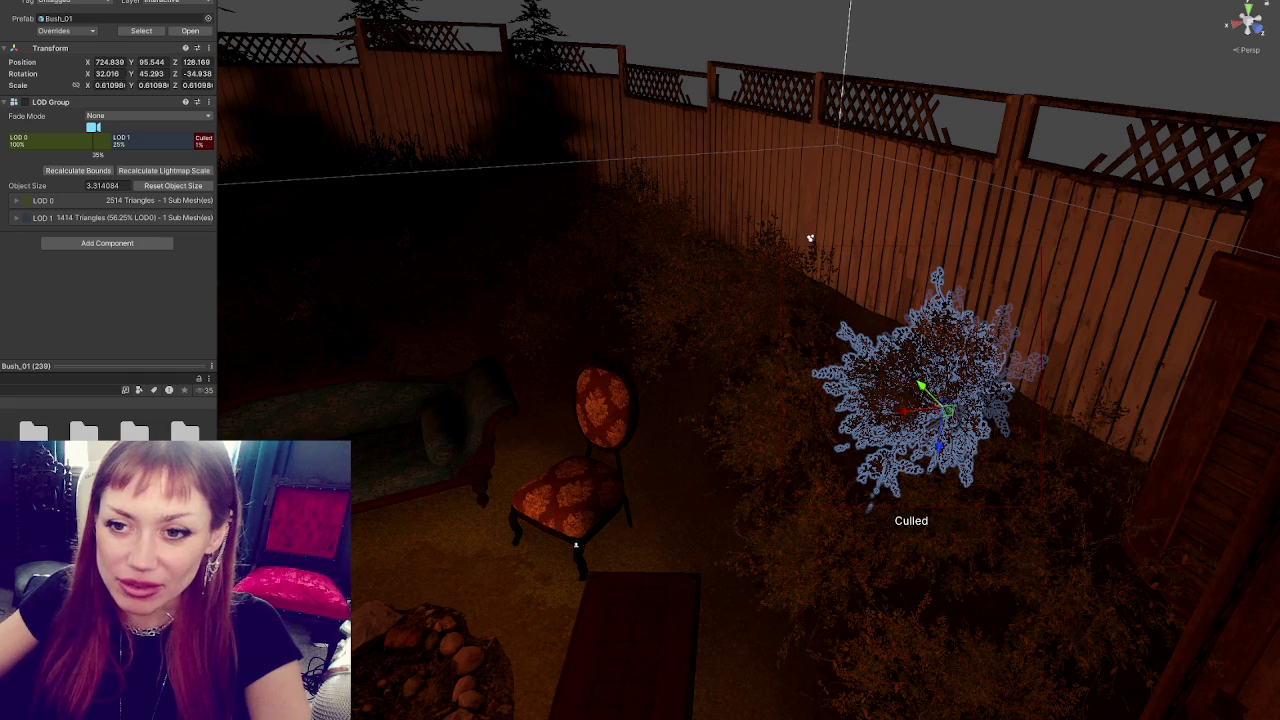
- Step through the Bush_01 instances' transforms and multi-select several bush copies
click(810, 238)
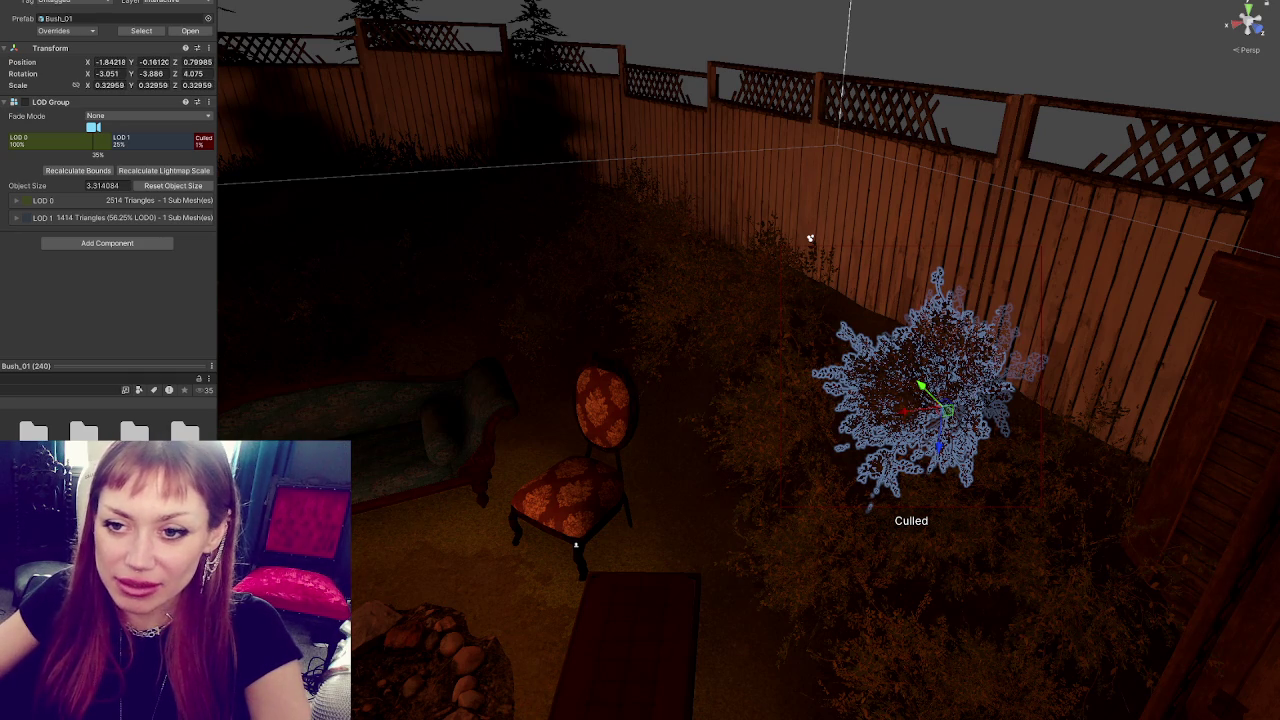
click(810, 238)
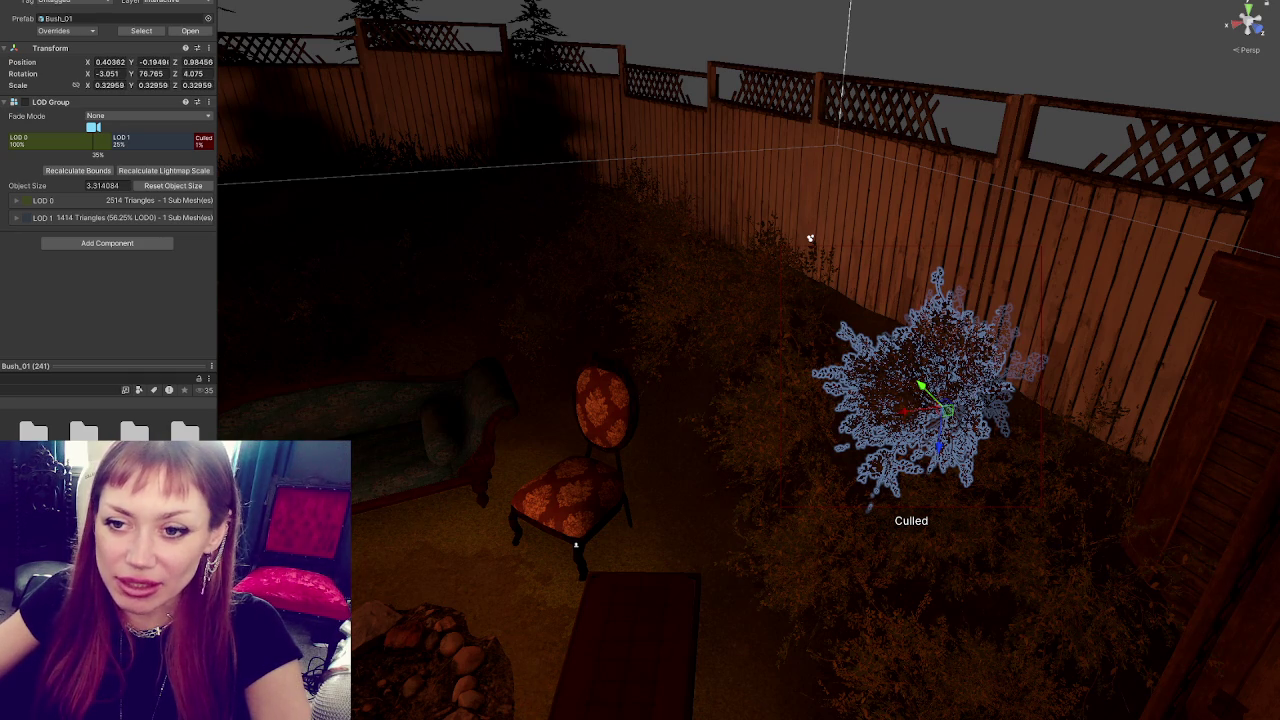
click(810, 238)
click(810, 238)
click(810, 238)
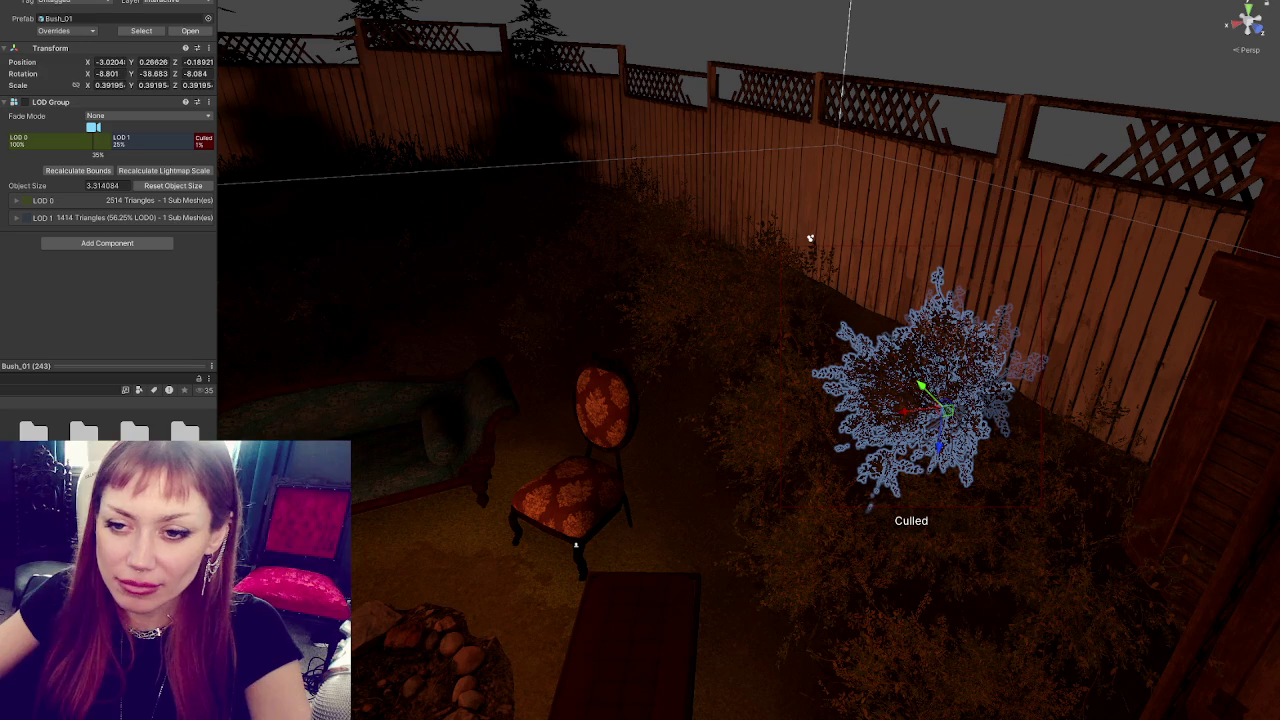
click(810, 238)
shift+click(810, 238)
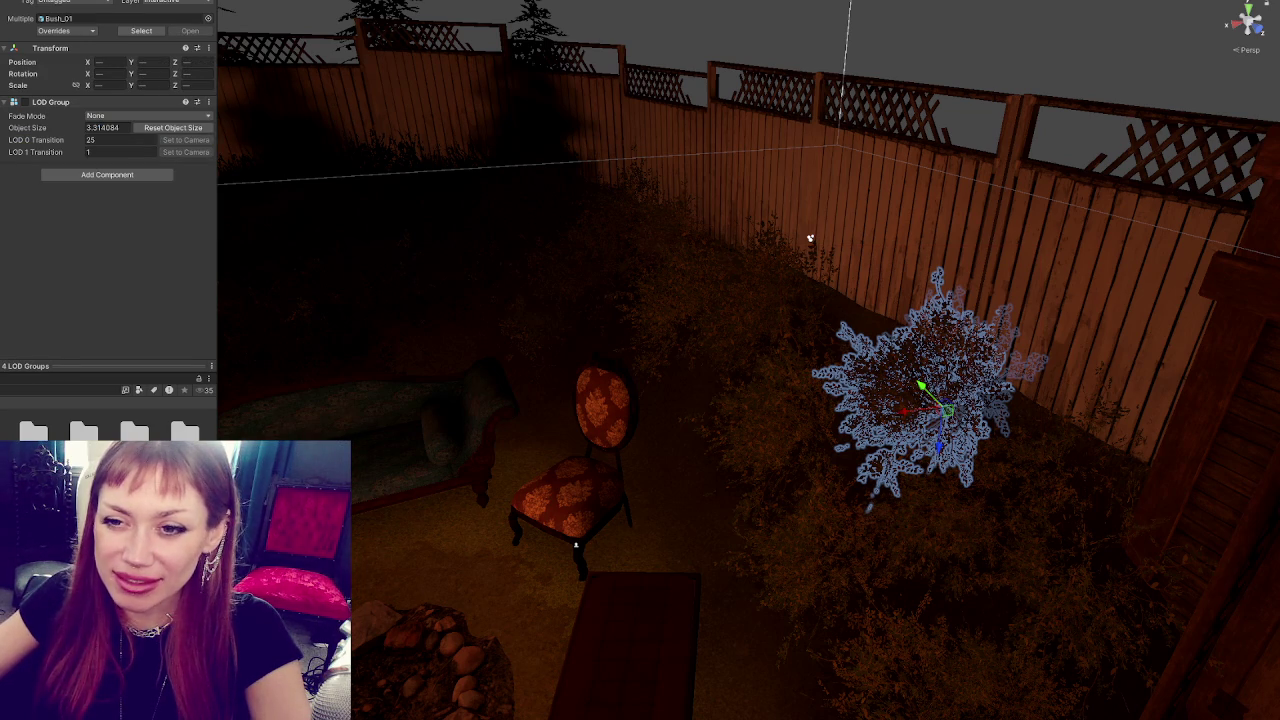
- Set the selected bushes' Position and Rotation to 0, 0, 0 and Scale to 1, 1, 1
click(100, 62)
text(0)
key(Tab)
text(0)
key(Tab)
text(0	0	0	0	1	1)
text(	1)
key(Return)
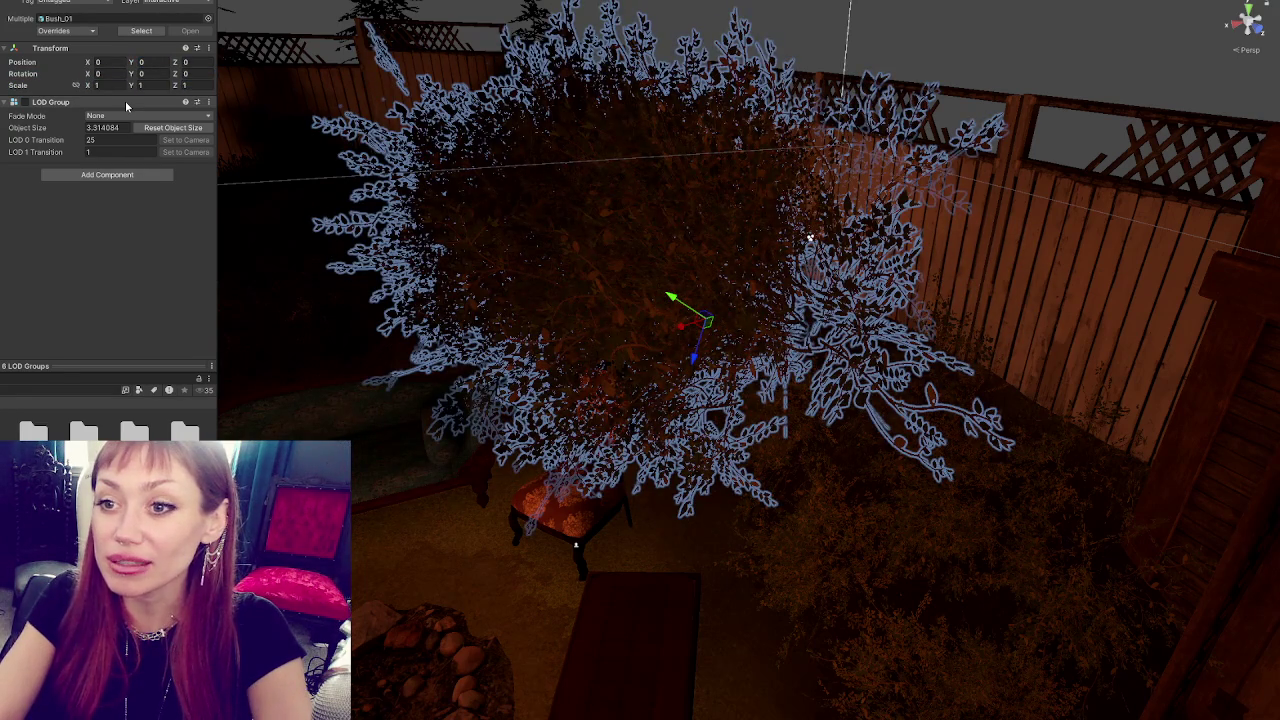
- Undo three times to revert the transform reset and remove the extra bushes
key(ctrl+z)
key(ctrl+z)
key(ctrl+z)
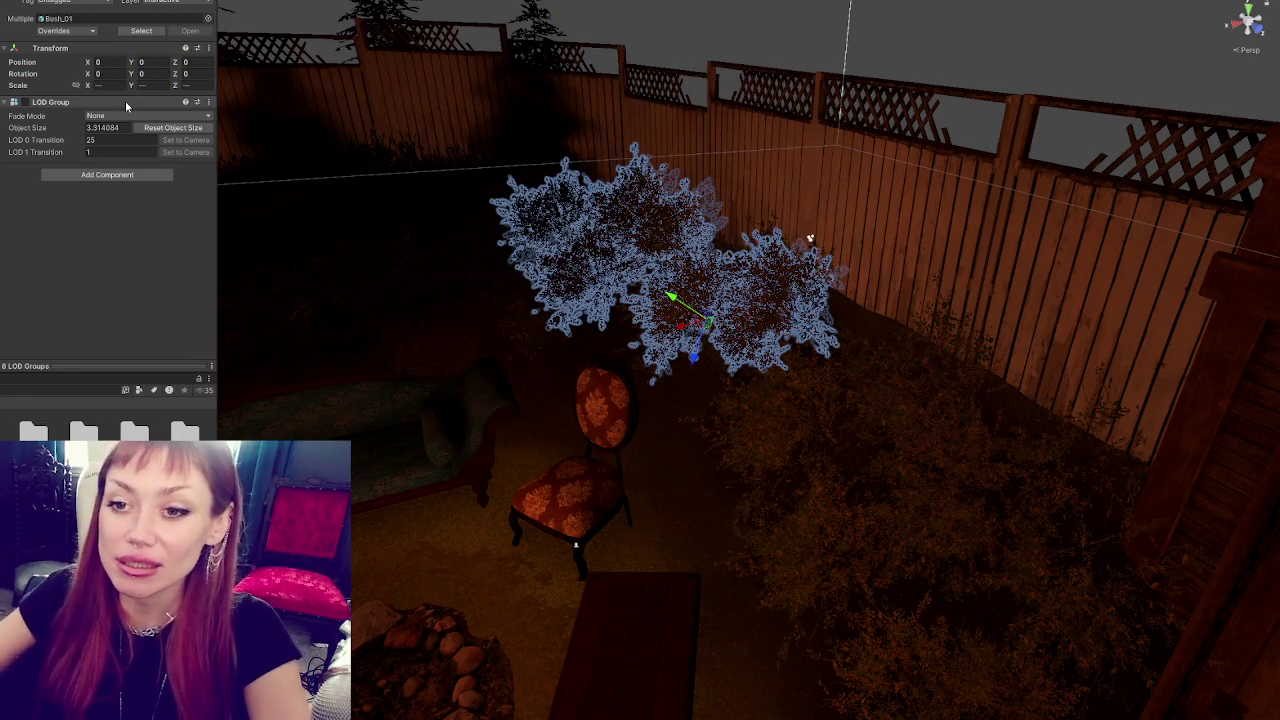
key(ctrl+z)
key(ctrl+z)
key(ctrl+z)
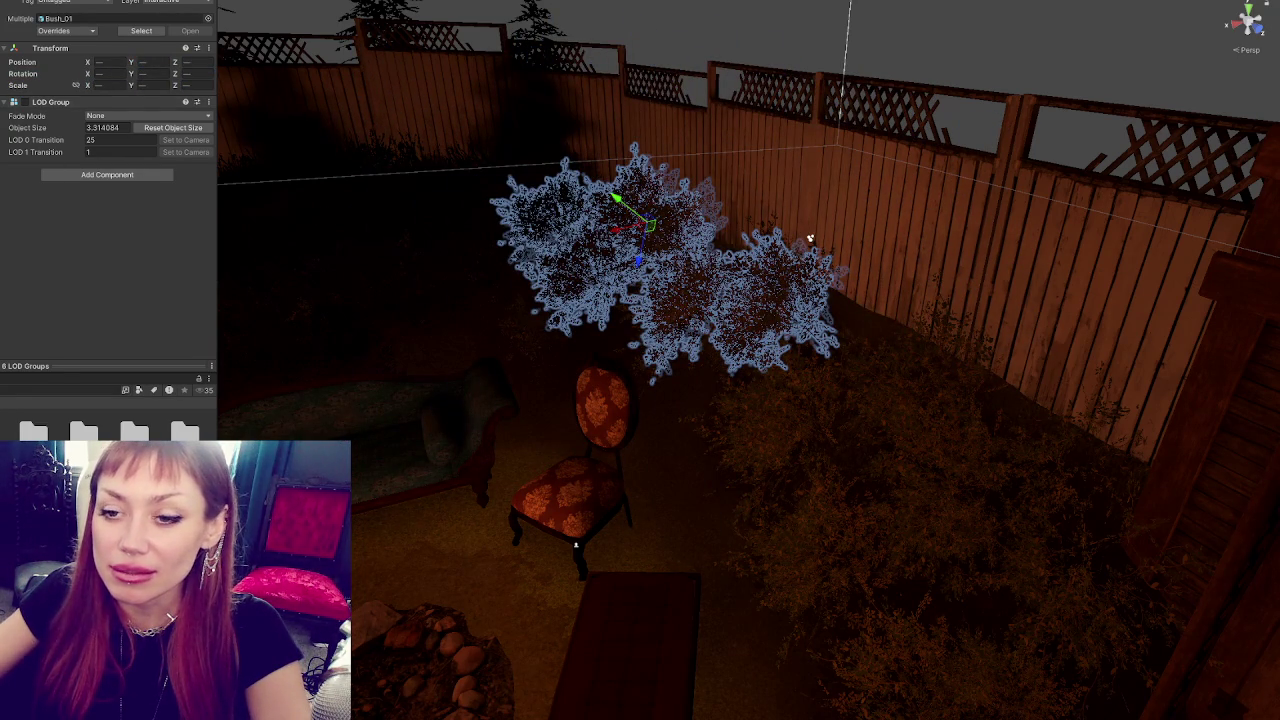
key(ctrl+z)
key(ctrl+z)
key(ctrl+z)
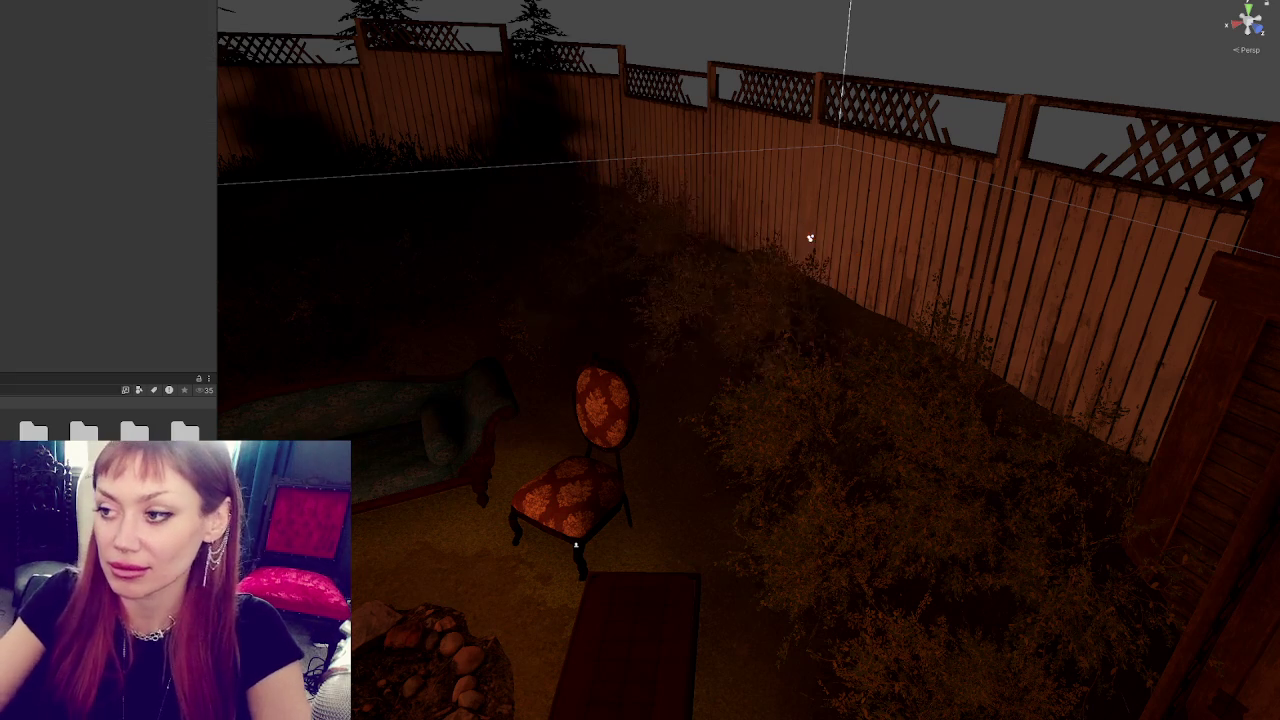
- Select a Bush_01 near the fence, slide it along the fence, adjust its height and tilt it
drag(511, 341, 683, 362)
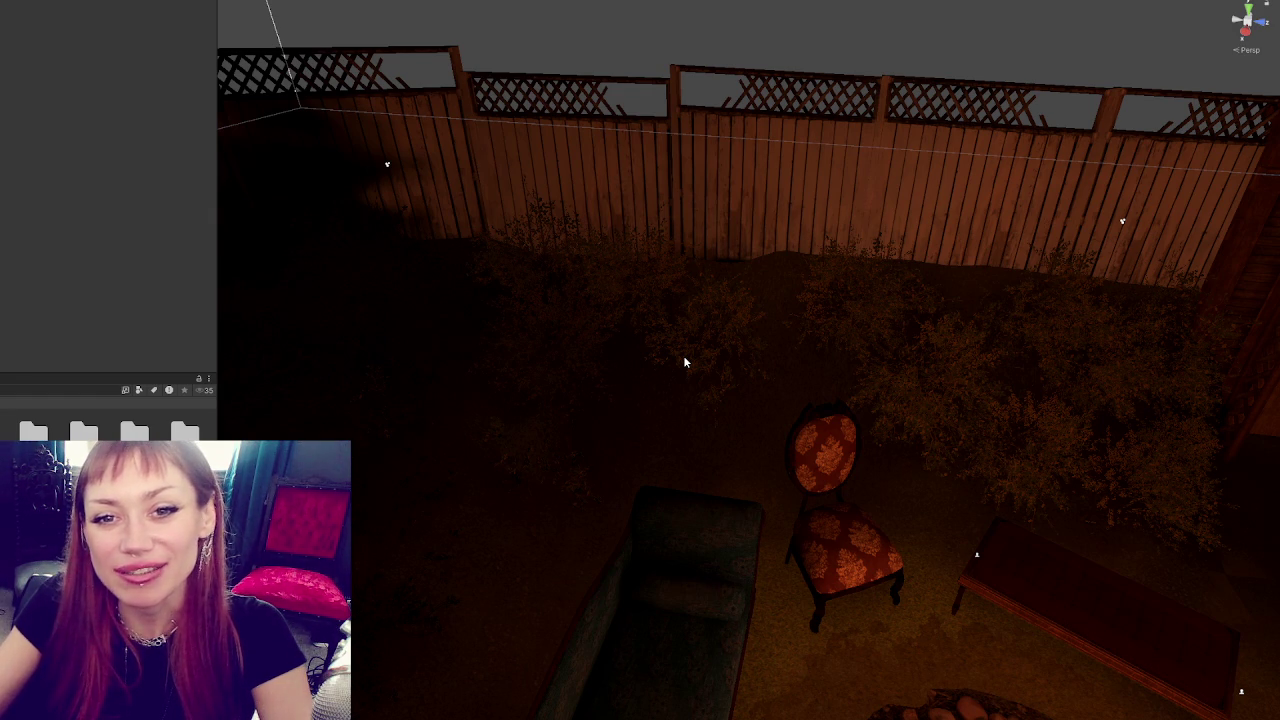
click(683, 355)
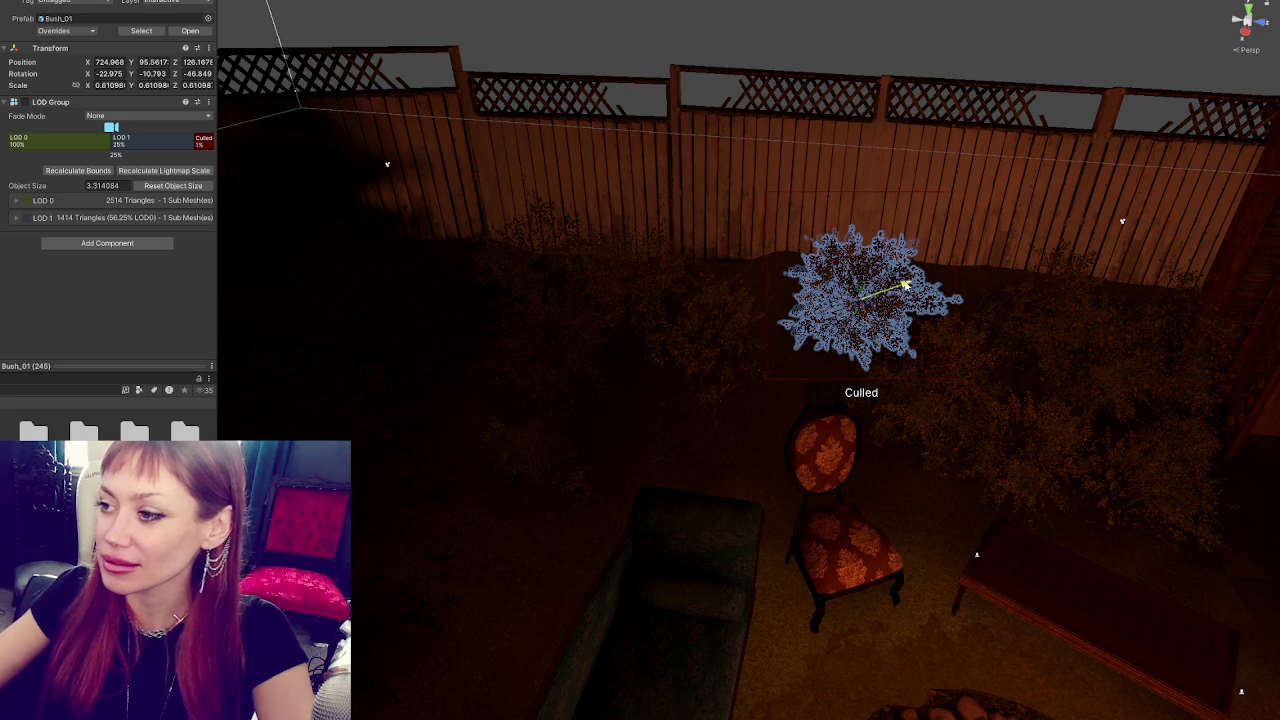
drag(905, 285, 826, 312)
mouse_move(801, 370)
mouse_down()
mouse_move(768, 280)
mouse_move(788, 335)
mouse_up()
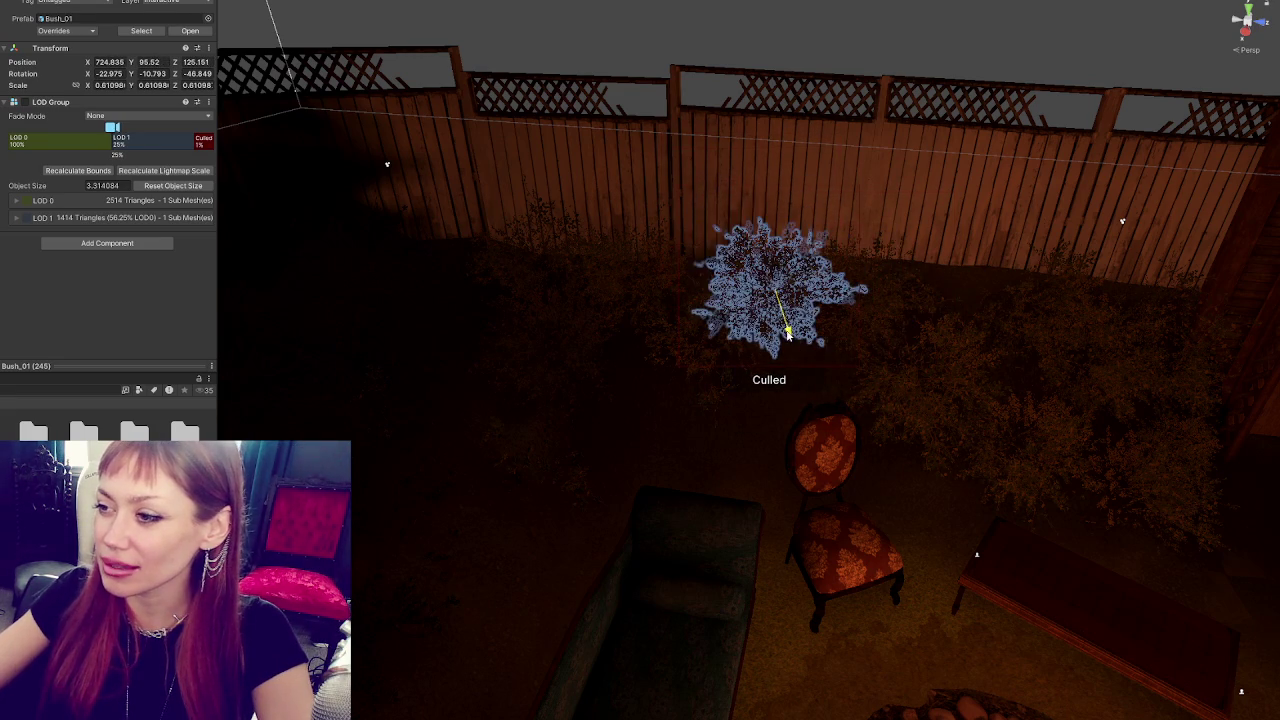
mouse_move(826, 276)
mouse_down()
mouse_move(985, 214)
mouse_move(1022, 248)
mouse_move(983, 325)
mouse_up()
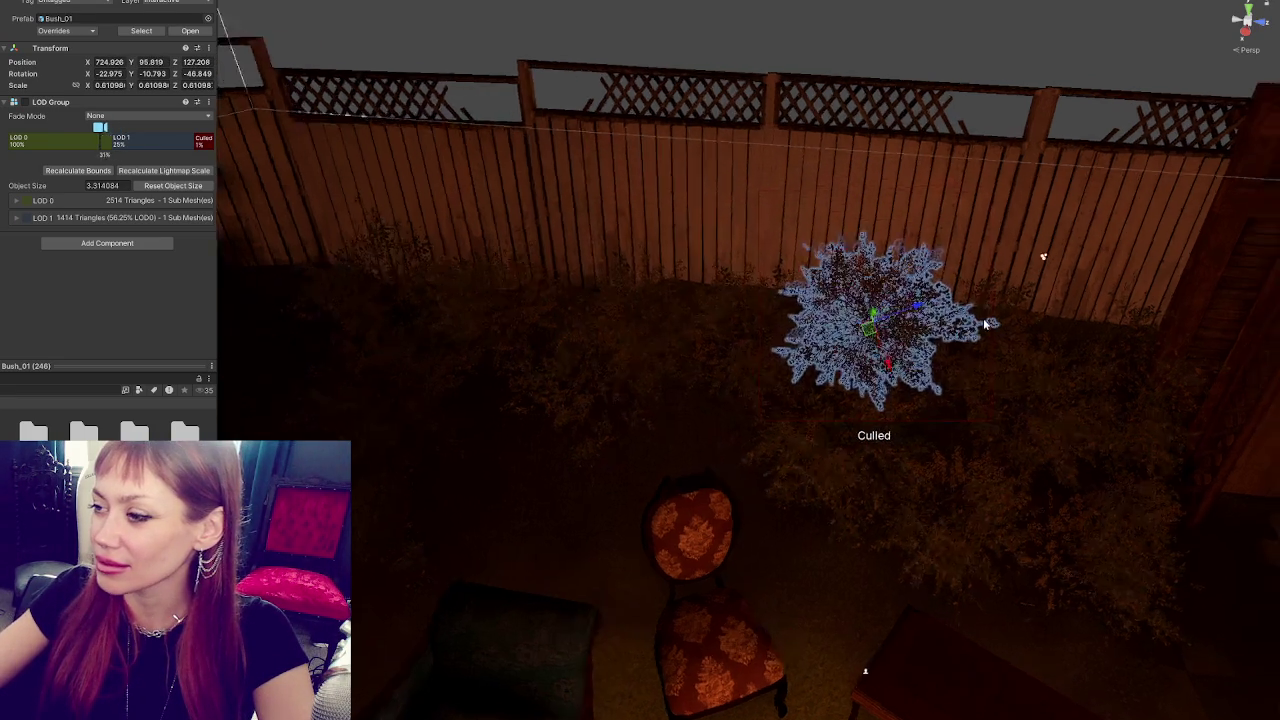
key(f)
key(e)
drag(800, 415, 749, 468)
key(w)
mouse_move(766, 371)
mouse_down()
mouse_move(775, 395)
mouse_move(705, 437)
mouse_move(715, 440)
mouse_up()
- Place the bush behind the blue chaise beside the chair, rotated to 0.273, -71.13, -36.85
mouse_move(993, 420)
mouse_down()
mouse_move(414, 635)
mouse_move(745, 410)
mouse_move(613, 578)
mouse_move(633, 520)
mouse_up()
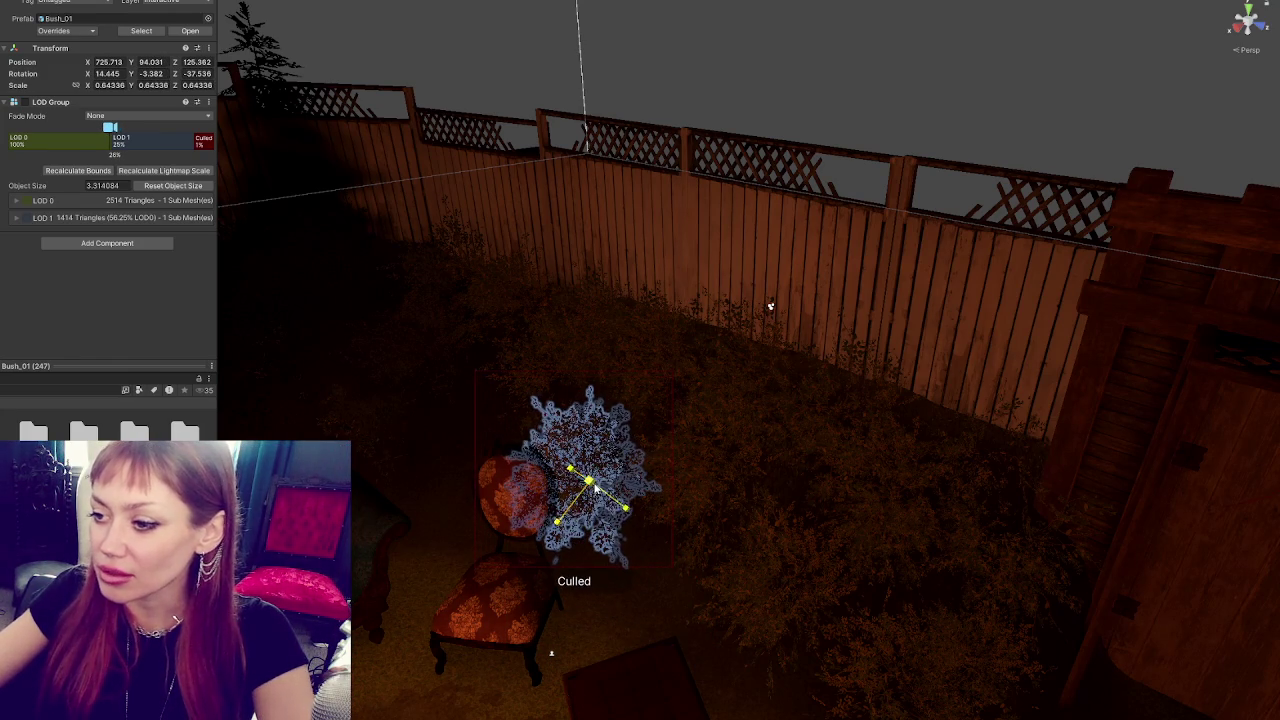
mouse_move(557, 537)
mouse_down()
mouse_move(800, 510)
mouse_move(911, 545)
mouse_up()
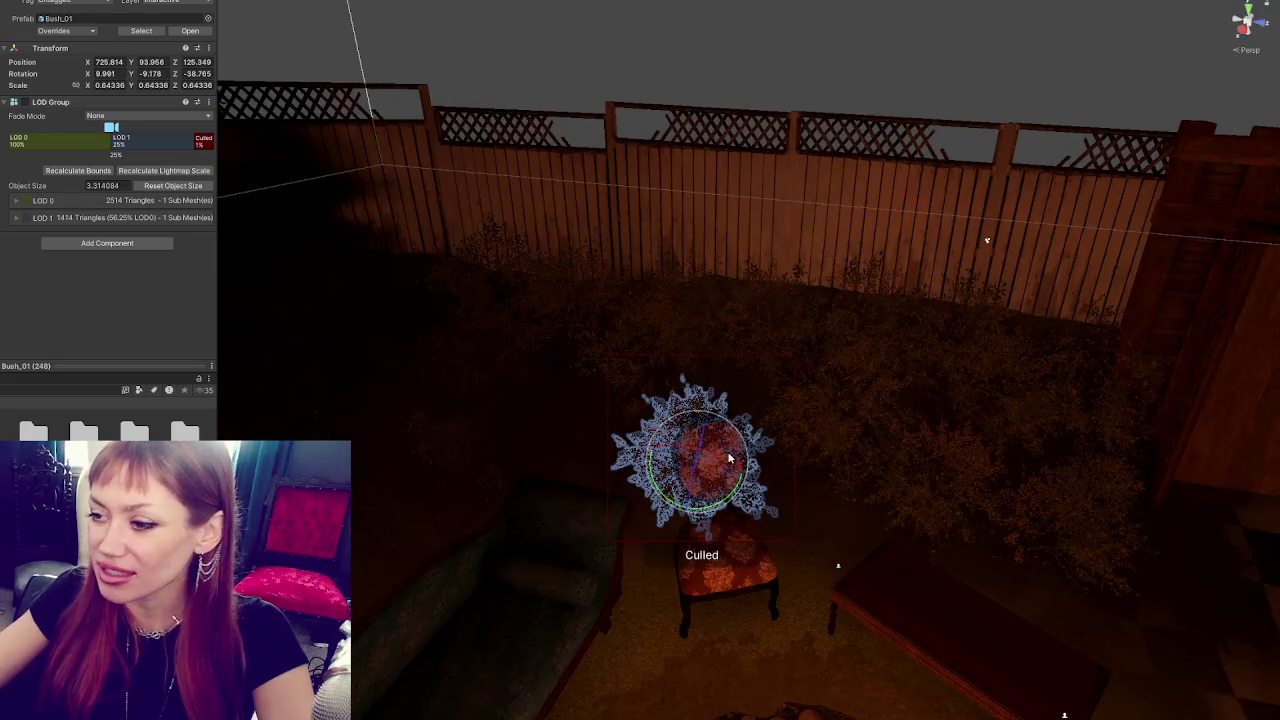
mouse_move(735, 471)
mouse_down()
mouse_move(567, 510)
mouse_move(612, 490)
mouse_move(642, 441)
mouse_move(632, 568)
mouse_up()
mouse_move(537, 607)
mouse_down()
mouse_move(520, 600)
mouse_move(545, 595)
mouse_move(502, 616)
mouse_move(524, 612)
mouse_up()
key(w)
mouse_move(657, 588)
mouse_down()
mouse_move(675, 287)
mouse_move(697, 367)
mouse_up()
drag(896, 481, 726, 461)
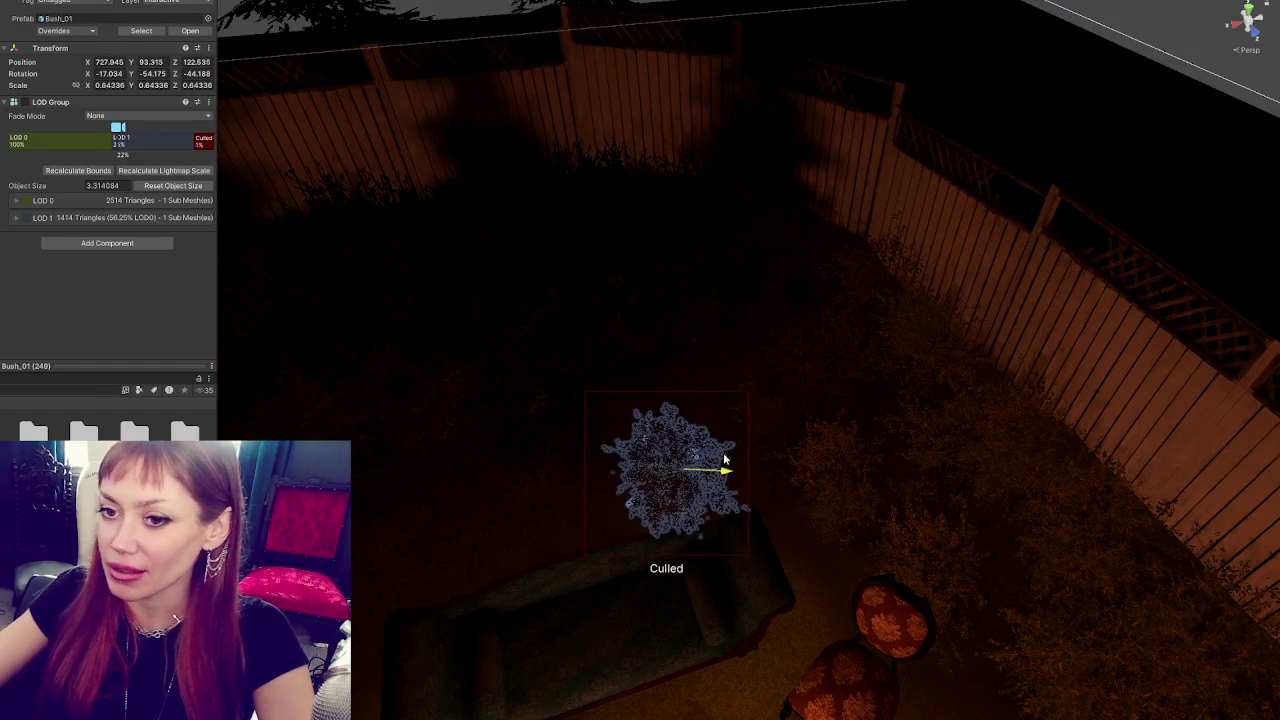
mouse_move(677, 536)
mouse_down()
mouse_move(677, 494)
mouse_move(912, 356)
mouse_up()
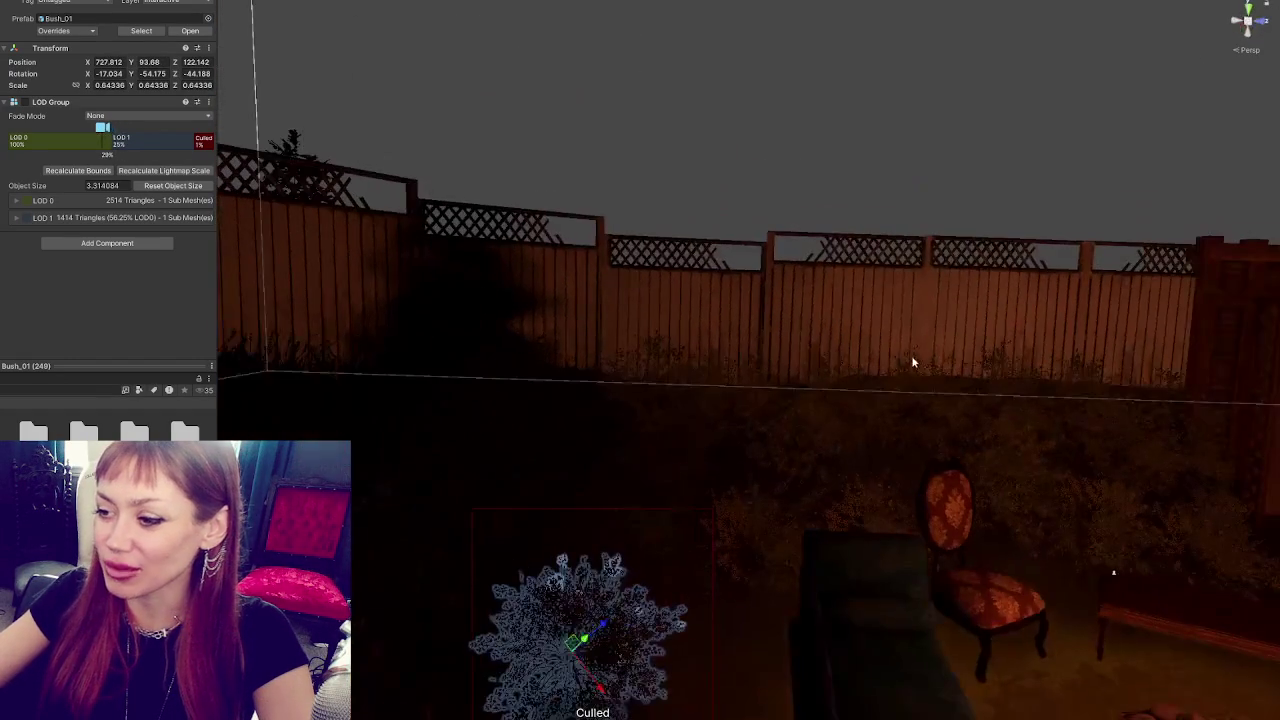
mouse_move(590, 645)
mouse_down()
mouse_move(677, 505)
mouse_move(803, 363)
mouse_move(940, 312)
mouse_move(709, 343)
mouse_move(807, 415)
mouse_up()
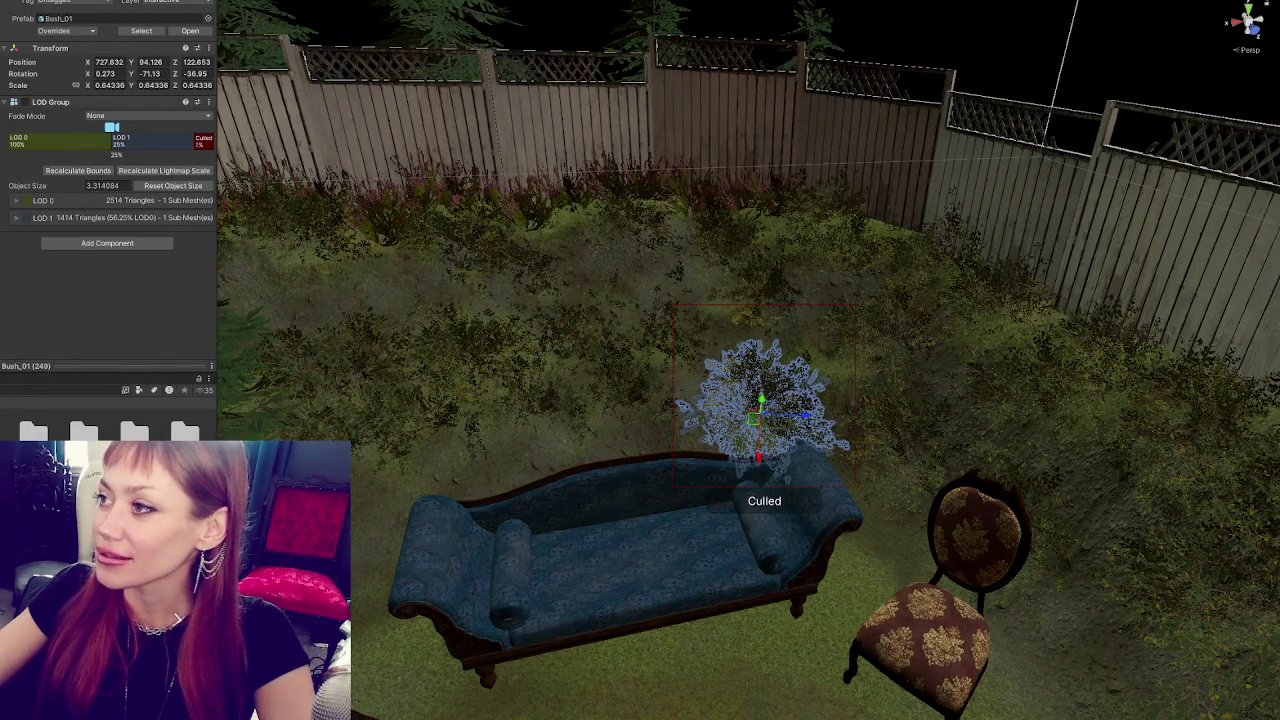
- Select the small grass foliage clump by the shed door and drag it toward the chair
scroll(760, 400, down, 3)
mouse_move(760, 400)
mouse_down()
mouse_move(1059, 63)
mouse_move(996, 221)
mouse_move(794, 246)
mouse_up()
click(557, 246)
mouse_move(557, 246)
mouse_down()
mouse_move(777, 226)
mouse_move(810, 491)
mouse_move(920, 351)
mouse_move(860, 374)
mouse_move(763, 329)
mouse_move(980, 443)
mouse_move(571, 320)
mouse_move(653, 370)
mouse_move(432, 432)
mouse_move(445, 355)
mouse_move(505, 376)
mouse_move(499, 392)
mouse_move(400, 345)
mouse_up()
click(810, 491)
key(e)
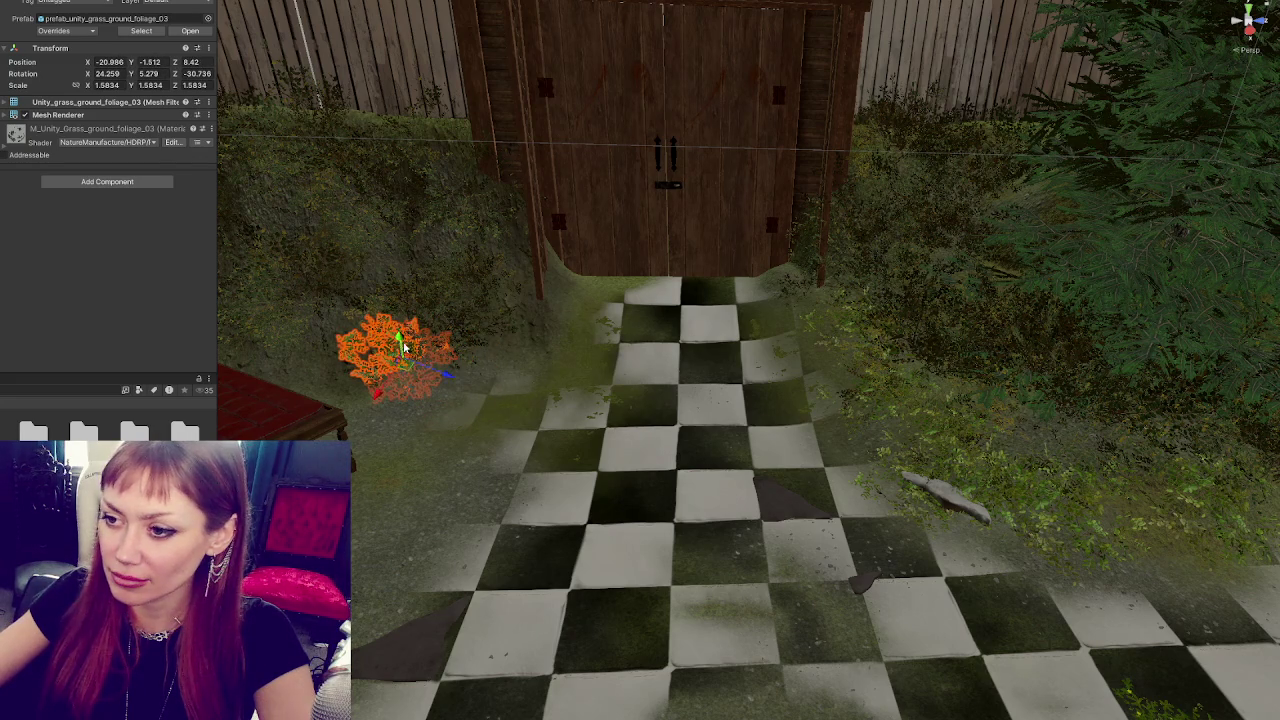
mouse_move(449, 379)
mouse_down()
mouse_move(371, 351)
mouse_move(674, 351)
mouse_move(663, 383)
mouse_move(530, 375)
mouse_up()
mouse_move(525, 300)
mouse_down()
mouse_move(540, 355)
mouse_move(527, 332)
mouse_up()
- Turn and tilt the grass clump to about 16.289, 159.448, 51.375
scroll(507, 327, up, 3)
key(f)
key(e)
mouse_move(750, 340)
mouse_down()
mouse_move(724, 351)
mouse_move(748, 323)
mouse_move(775, 337)
mouse_move(760, 350)
mouse_move(698, 320)
mouse_move(729, 406)
mouse_move(748, 405)
mouse_move(693, 461)
mouse_move(720, 420)
mouse_move(653, 475)
mouse_up()
key(w)
key(e)
mouse_move(746, 370)
mouse_down()
mouse_move(757, 360)
mouse_move(735, 370)
mouse_move(756, 385)
mouse_move(538, 337)
mouse_up()
key(w)
- Scale the clump to about 1.737 beside the chair, undoing an accidental delete
key(r)
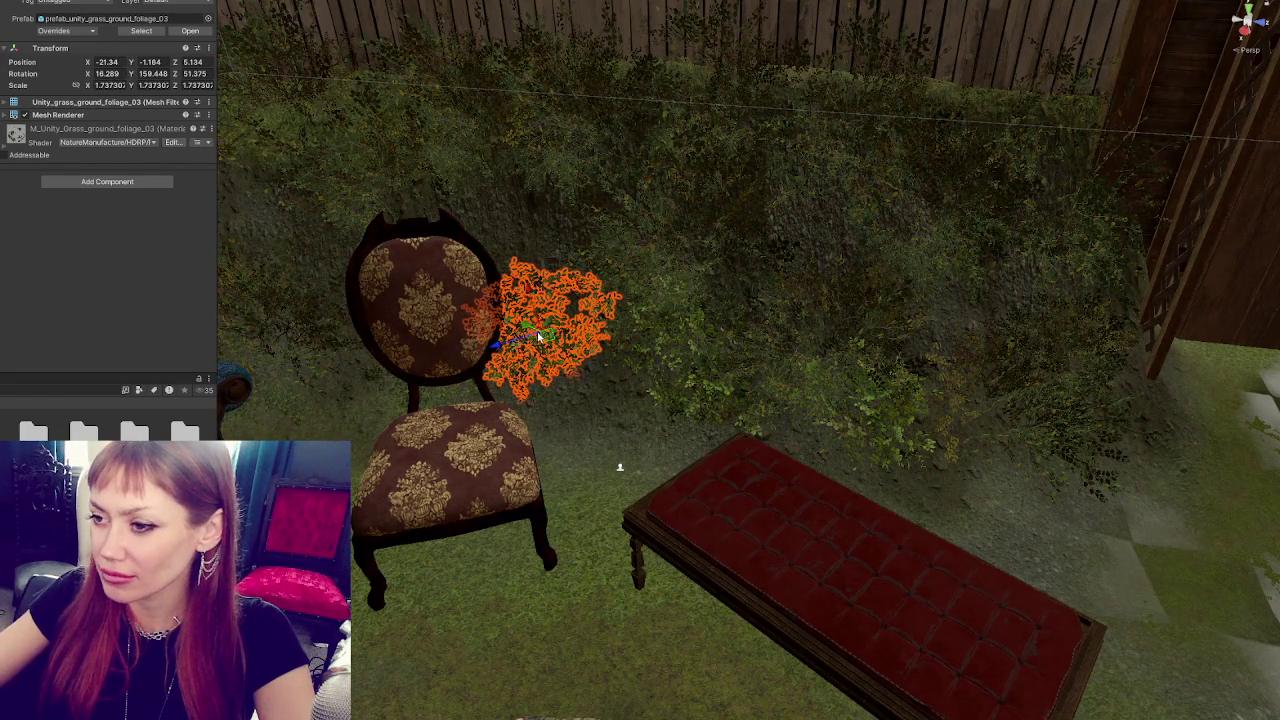
drag(536, 290, 541, 434)
key(Delete)
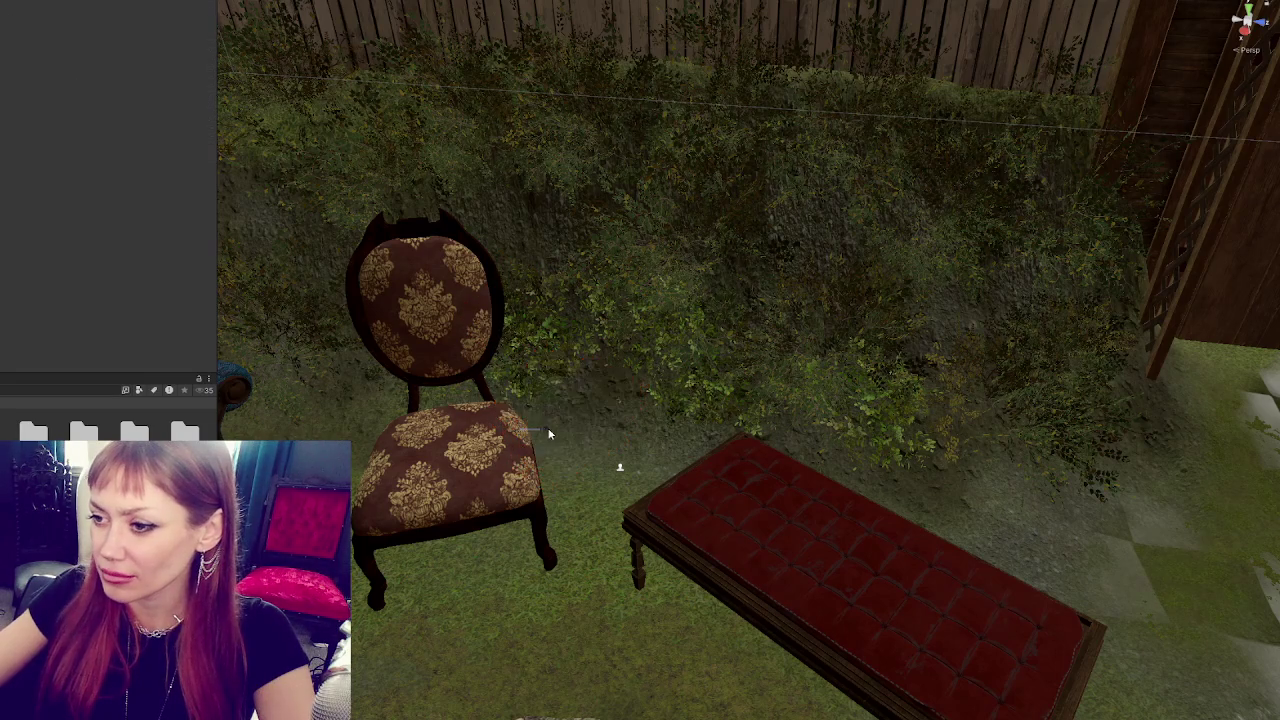
key(ctrl+z)
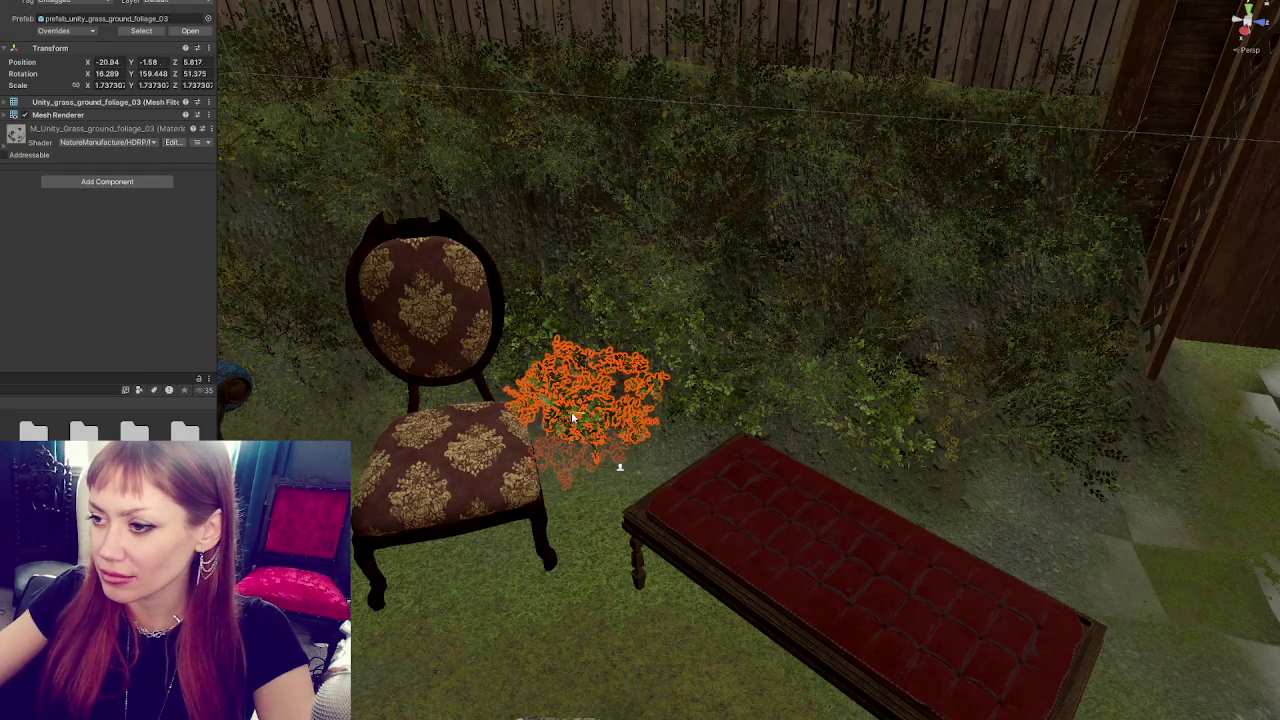
- Rotate and nudge the grass clump toward the slope left of the blue sofa
mouse_move(573, 418)
mouse_down()
mouse_move(585, 367)
mouse_move(902, 378)
mouse_move(733, 413)
mouse_move(620, 387)
mouse_move(452, 422)
mouse_move(490, 398)
mouse_move(527, 405)
mouse_move(436, 419)
mouse_up()
key(e)
key(w)
drag(486, 378, 470, 385)
key(e)
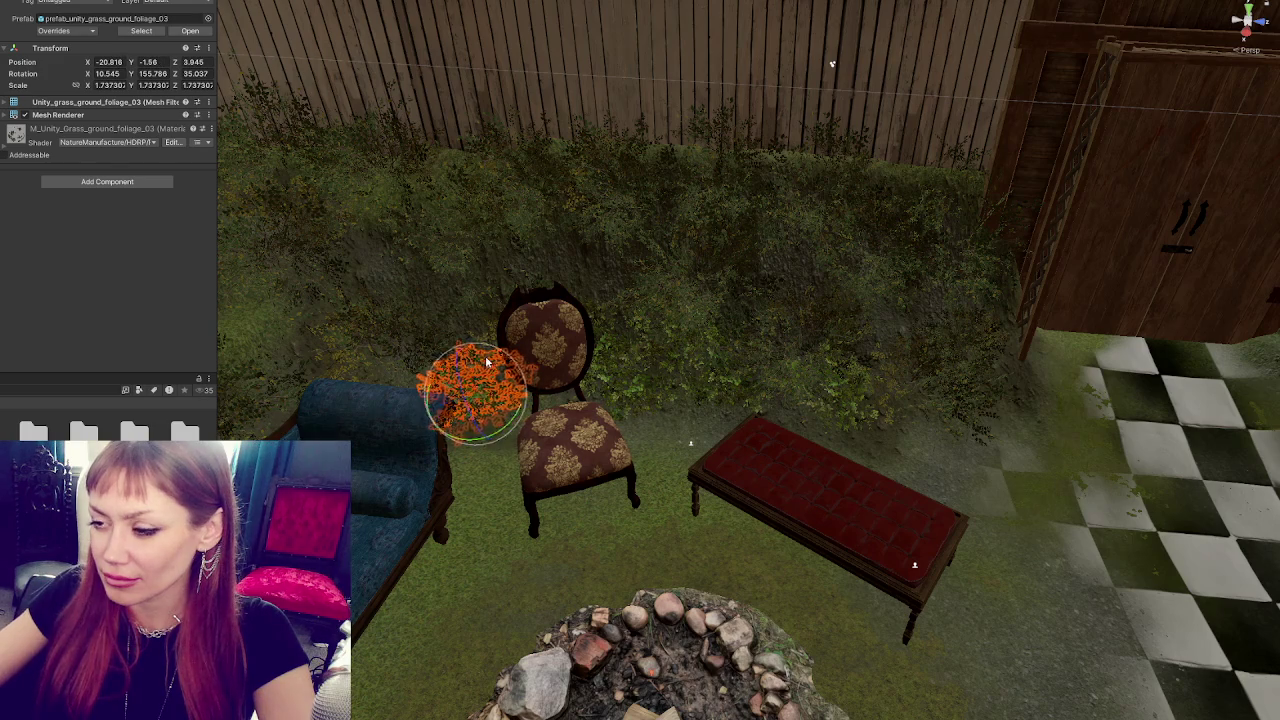
key(f)
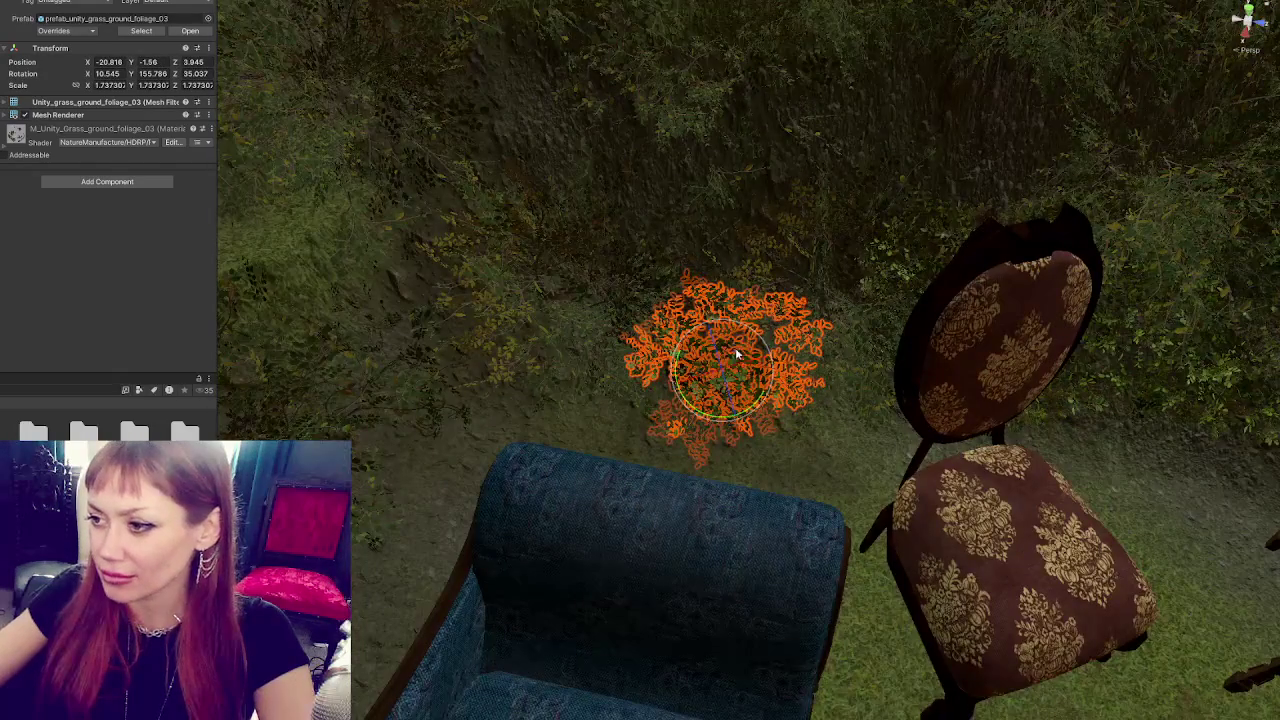
drag(728, 345, 801, 340)
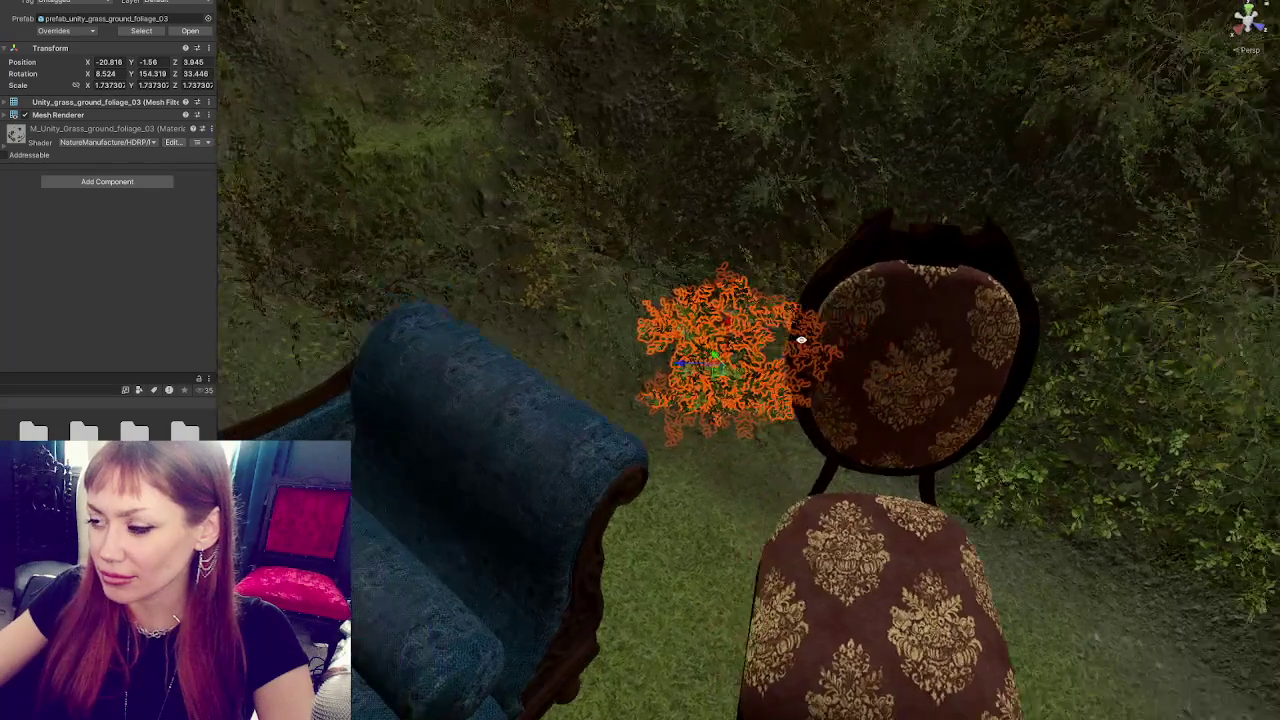
mouse_move(717, 362)
mouse_down()
mouse_move(478, 367)
mouse_move(532, 450)
mouse_move(551, 400)
mouse_up()
scroll(675, 375, down, 3)
mouse_move(498, 440)
mouse_down()
mouse_move(480, 430)
mouse_move(489, 440)
mouse_move(523, 425)
mouse_move(572, 375)
mouse_move(449, 372)
mouse_move(462, 425)
mouse_move(485, 448)
mouse_move(451, 434)
mouse_move(475, 430)
mouse_up()
scroll(523, 425, down, 3)
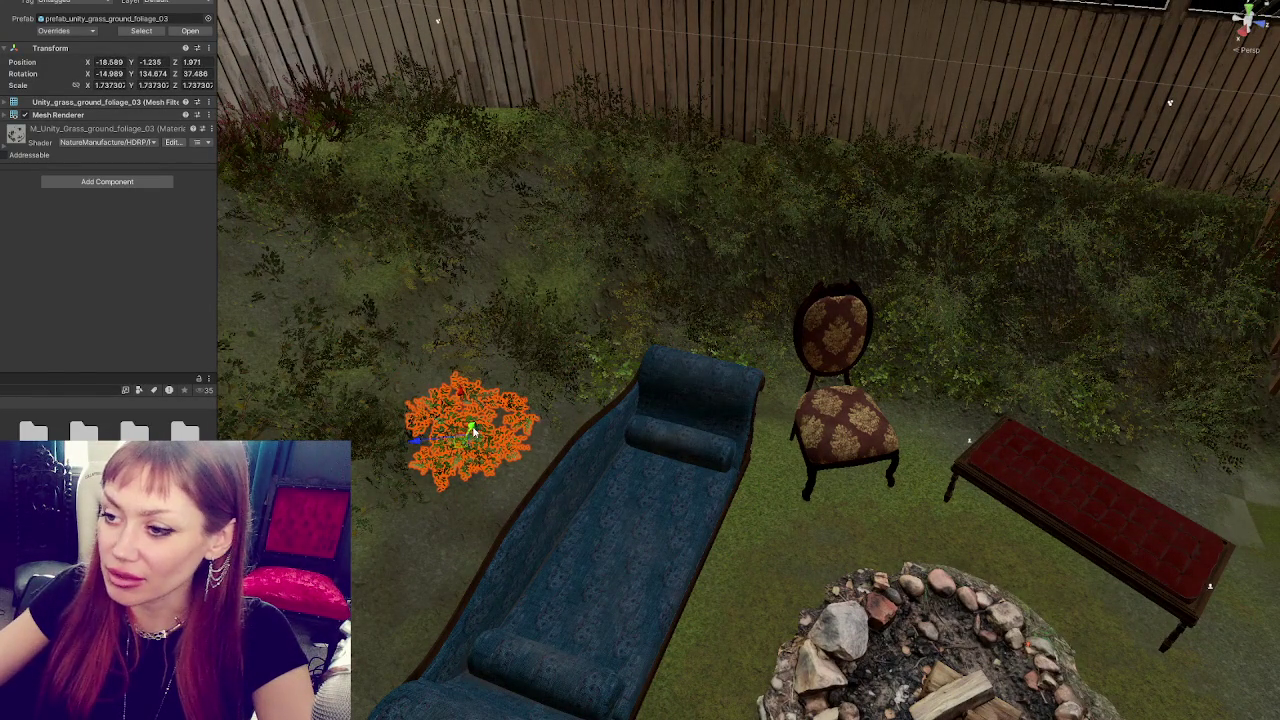
- Reselect the clump, move it up and right, and adjust its angle
click(476, 445)
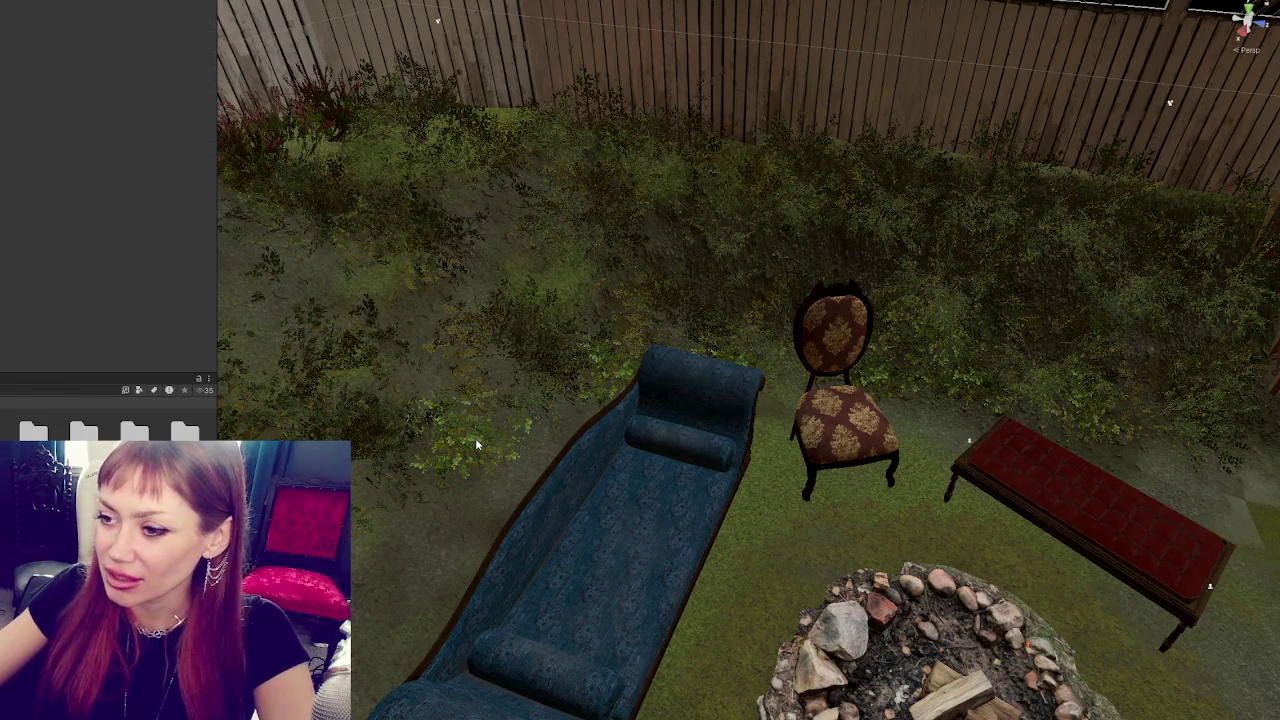
click(477, 445)
mouse_move(470, 420)
mouse_down()
mouse_move(480, 350)
mouse_move(524, 258)
mouse_move(420, 323)
mouse_move(503, 292)
mouse_move(505, 305)
mouse_move(490, 290)
mouse_move(415, 285)
mouse_up()
key(e)
key(w)
key(e)
key(w)
key(e)
key(w)
key(e)
key(w)
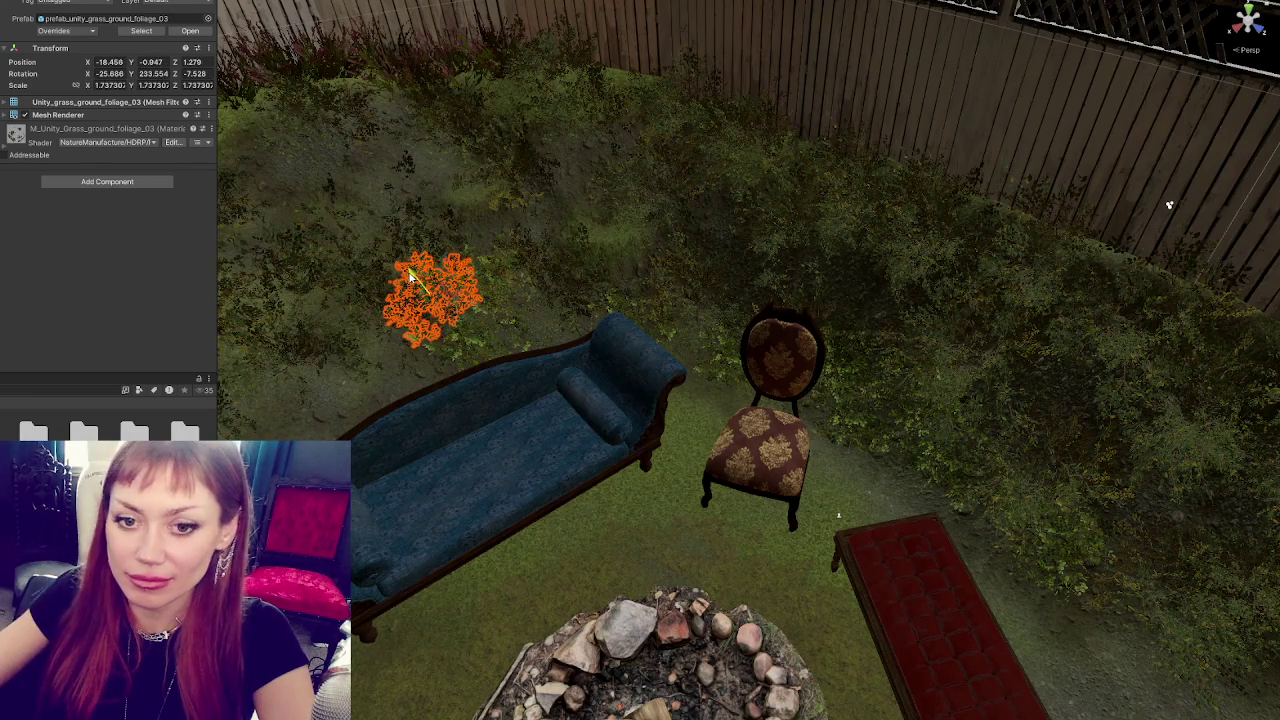
- Settle the clump up the hillside behind the brown chair, rotated 14.878, 363.795, 8.095
scroll(437, 252, down, 3)
scroll(537, 283, up, 5)
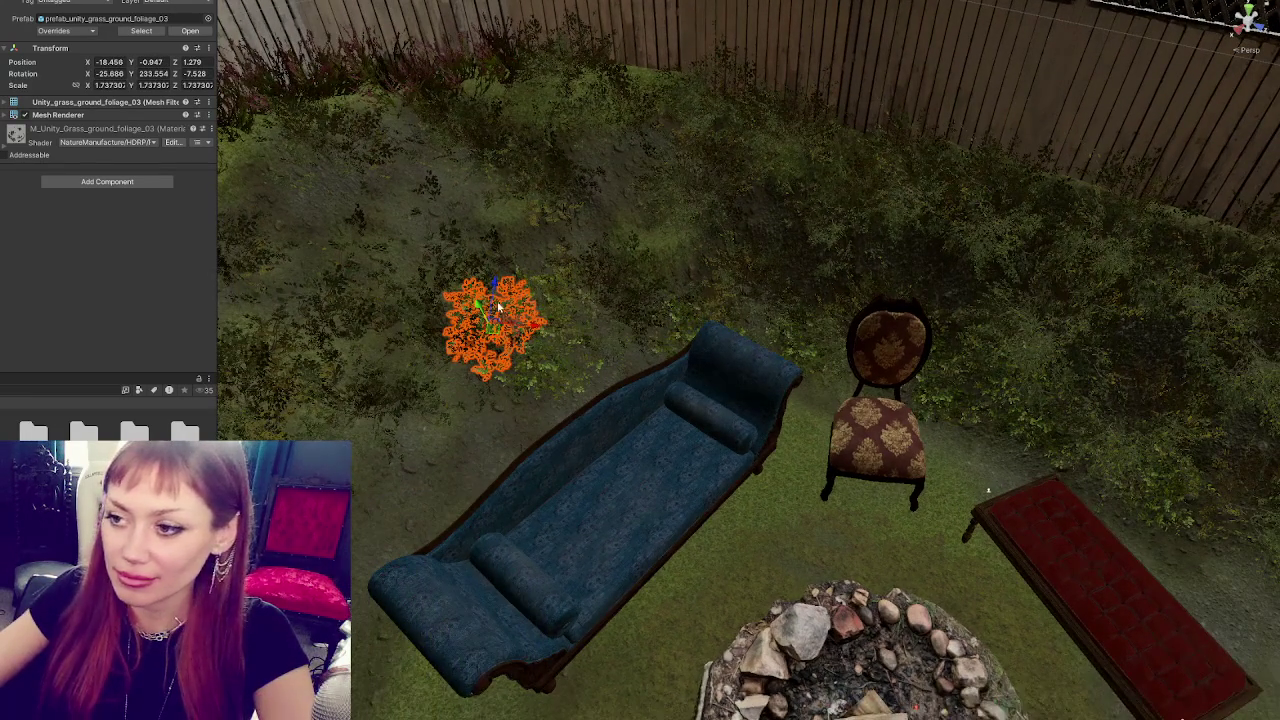
drag(492, 285, 456, 404)
mouse_move(510, 447)
mouse_down()
mouse_move(327, 428)
mouse_move(369, 431)
mouse_up()
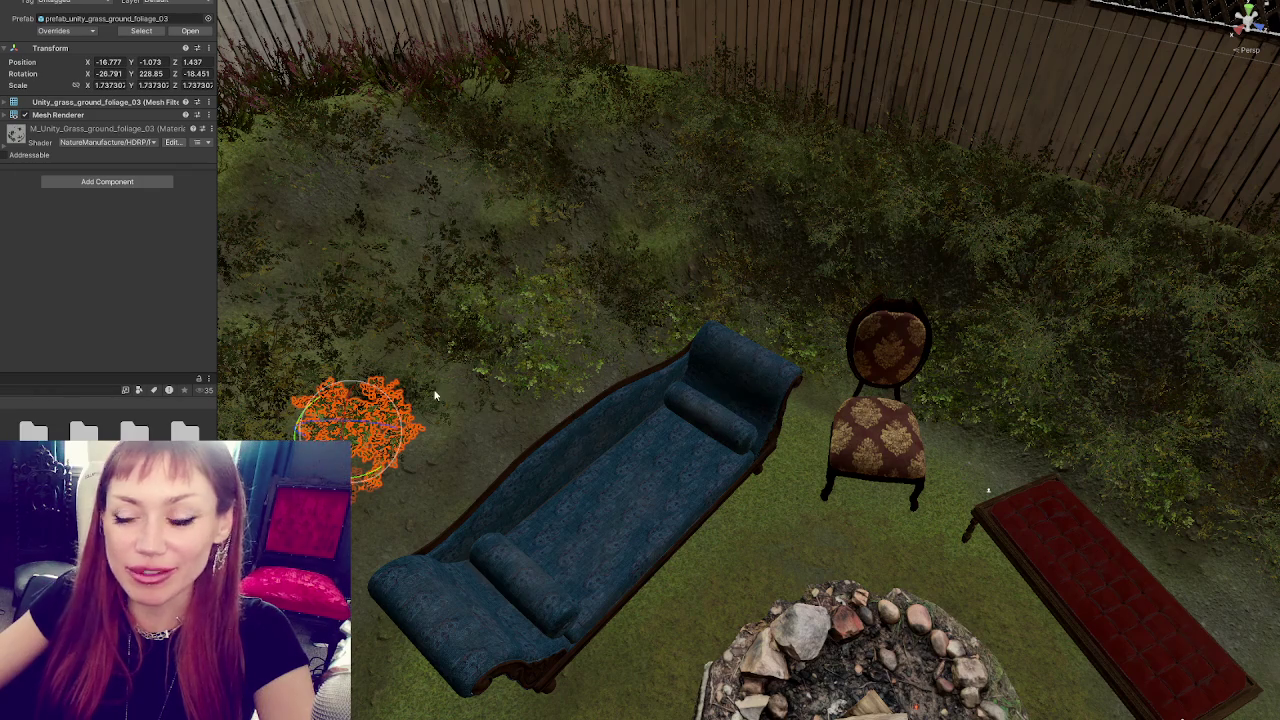
mouse_move(387, 412)
mouse_down()
mouse_move(397, 286)
mouse_move(372, 298)
mouse_move(391, 254)
mouse_move(372, 352)
mouse_move(481, 383)
mouse_move(423, 368)
mouse_move(434, 357)
mouse_up()
- Turn the grass foliage clump and enlarge it uniformly to about 1.77
mouse_move(430, 402)
mouse_down()
mouse_move(428, 418)
mouse_move(480, 423)
mouse_move(425, 400)
mouse_move(439, 402)
mouse_move(421, 421)
mouse_move(452, 396)
mouse_move(525, 458)
mouse_move(540, 432)
mouse_move(451, 449)
mouse_move(515, 445)
mouse_move(508, 426)
mouse_up()
key(e)
key(w)
key(e)
key(w)
key(r)
key(e)
key(w)
- Move the clump down and left near the sofa and chair, adjusting its rotation
scroll(527, 418, down, 2)
mouse_move(547, 465)
mouse_down()
mouse_move(530, 560)
mouse_move(400, 558)
mouse_move(390, 502)
mouse_move(395, 600)
mouse_up()
key(e)
key(w)
mouse_move(448, 533)
mouse_down()
mouse_move(484, 488)
mouse_move(500, 534)
mouse_move(586, 491)
mouse_move(507, 512)
mouse_move(501, 528)
mouse_move(480, 520)
mouse_move(491, 494)
mouse_move(467, 521)
mouse_move(527, 438)
mouse_up()
key(e)
key(w)
key(e)
key(w)
key(e)
key(q)
- Tuck the clump behind the brown chair between the blue chaise and fire pit, then deselect
drag(405, 418, 330, 452)
key(e)
mouse_move(385, 410)
mouse_down()
mouse_move(367, 380)
mouse_move(461, 489)
mouse_move(465, 455)
mouse_move(460, 478)
mouse_move(420, 443)
mouse_move(437, 408)
mouse_move(566, 408)
mouse_move(640, 388)
mouse_move(636, 403)
mouse_move(612, 352)
mouse_move(564, 368)
mouse_move(626, 400)
mouse_move(514, 491)
mouse_up()
key(w)
key(e)
key(w)
key(e)
key(w)
key(e)
key(w)
click(626, 402)
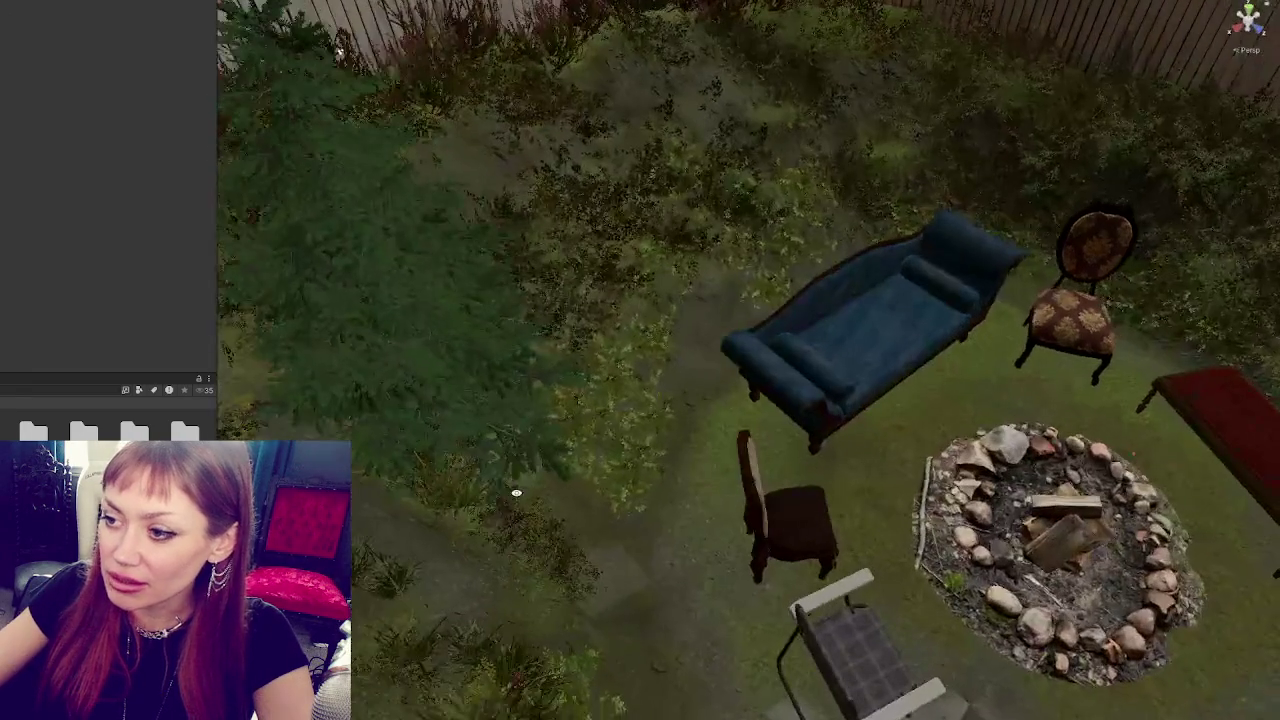
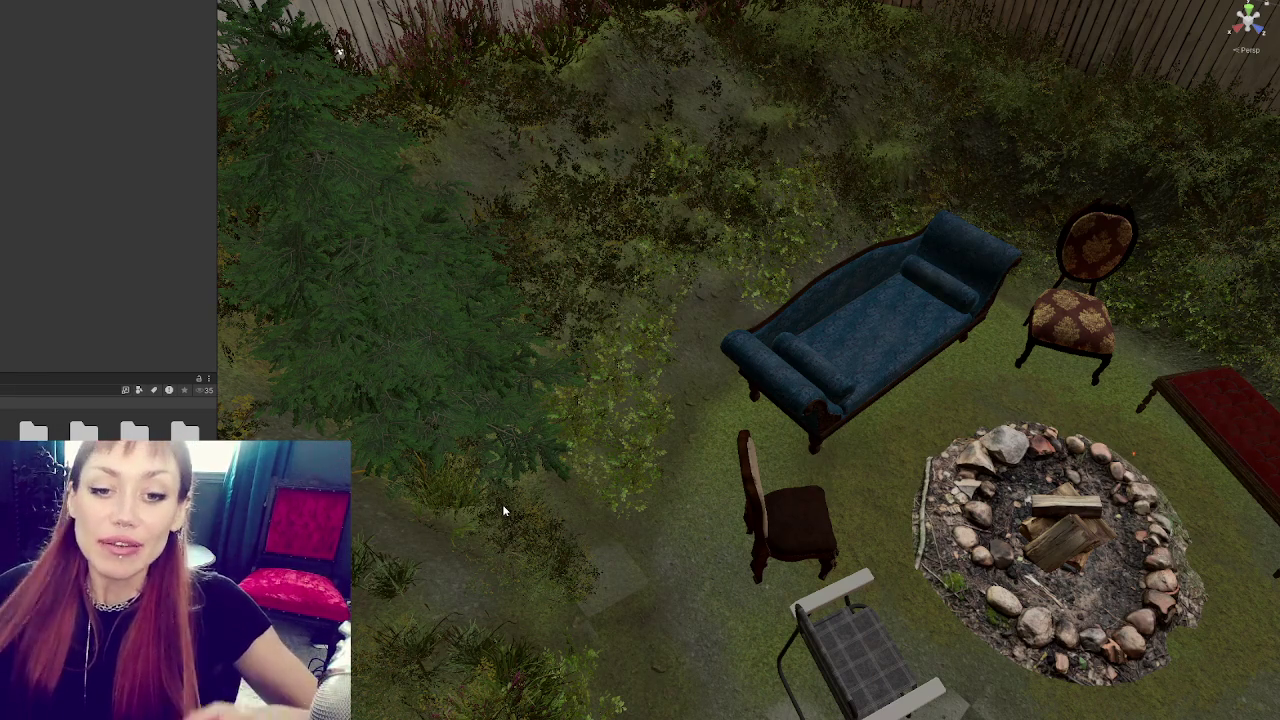
- Drag the grass foliage clump beside the plaid folding chair and angle it naturally with the move and rotate tools
click(657, 490)
mouse_move(720, 490)
mouse_down()
mouse_move(754, 350)
mouse_move(668, 350)
mouse_move(806, 320)
mouse_move(786, 362)
mouse_up()
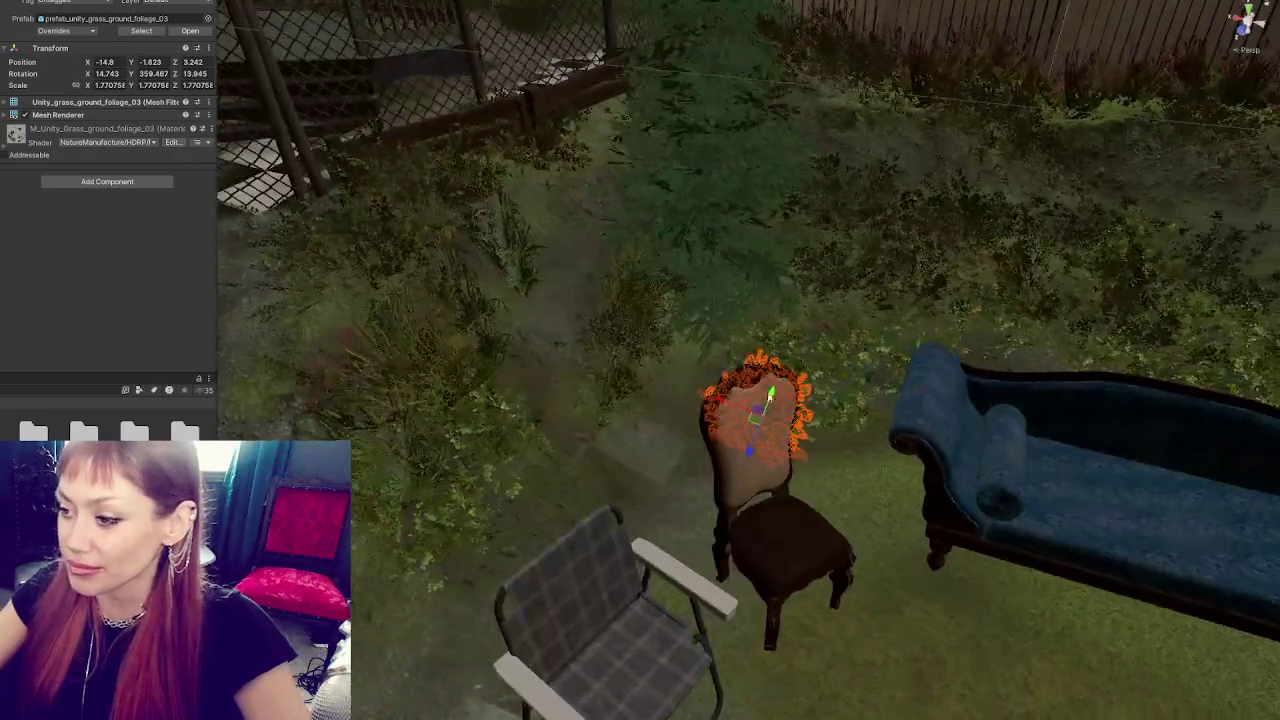
mouse_move(745, 452)
mouse_down()
mouse_move(713, 529)
mouse_move(775, 465)
mouse_move(716, 401)
mouse_move(754, 424)
mouse_move(710, 485)
mouse_move(961, 450)
mouse_move(940, 420)
mouse_move(1003, 420)
mouse_move(571, 395)
mouse_move(722, 422)
mouse_move(623, 457)
mouse_move(786, 482)
mouse_move(720, 470)
mouse_up()
key(w)
key(e)
key(w)
key(e)
key(w)
key(e)
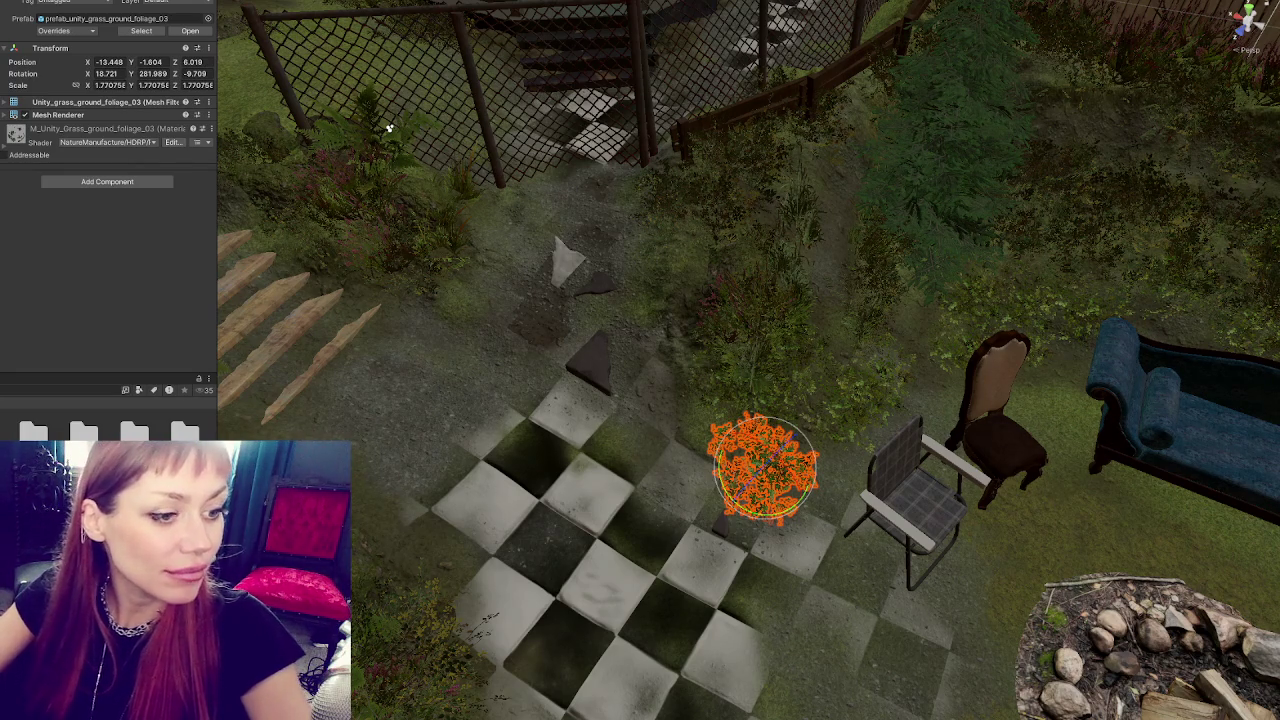
scroll(606, 427, down, 2)
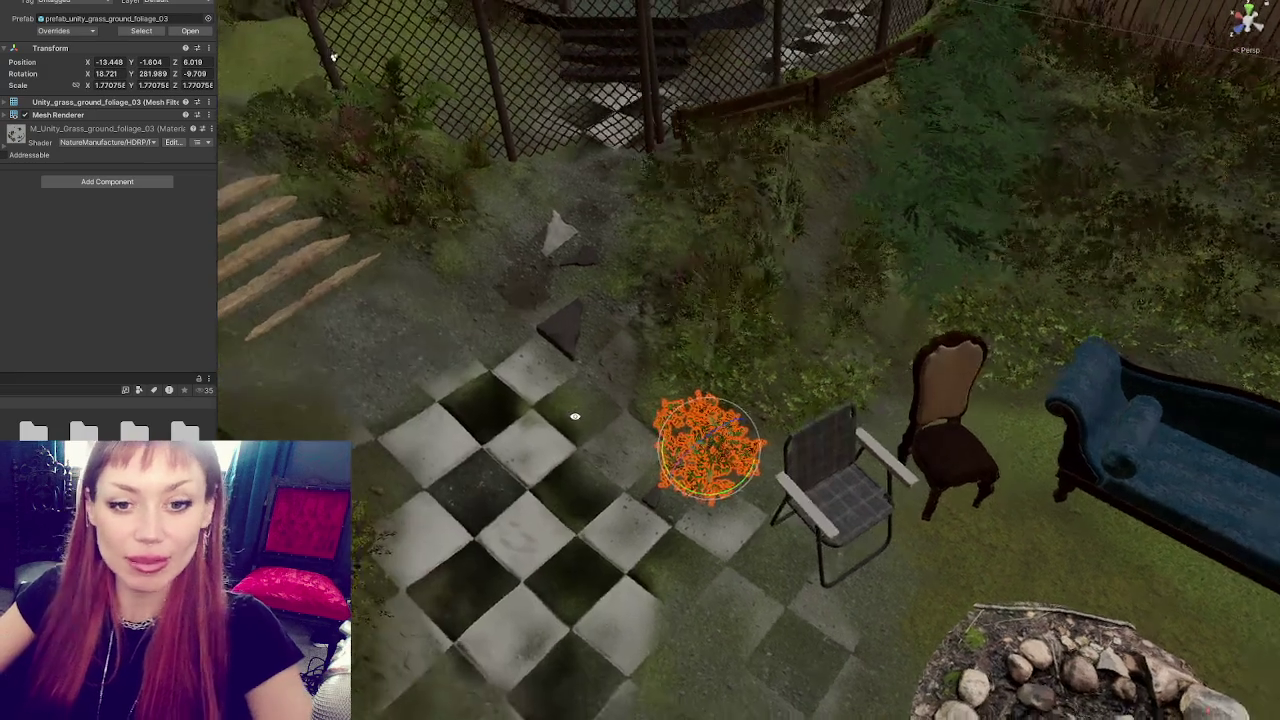
scroll(575, 441, up, 5)
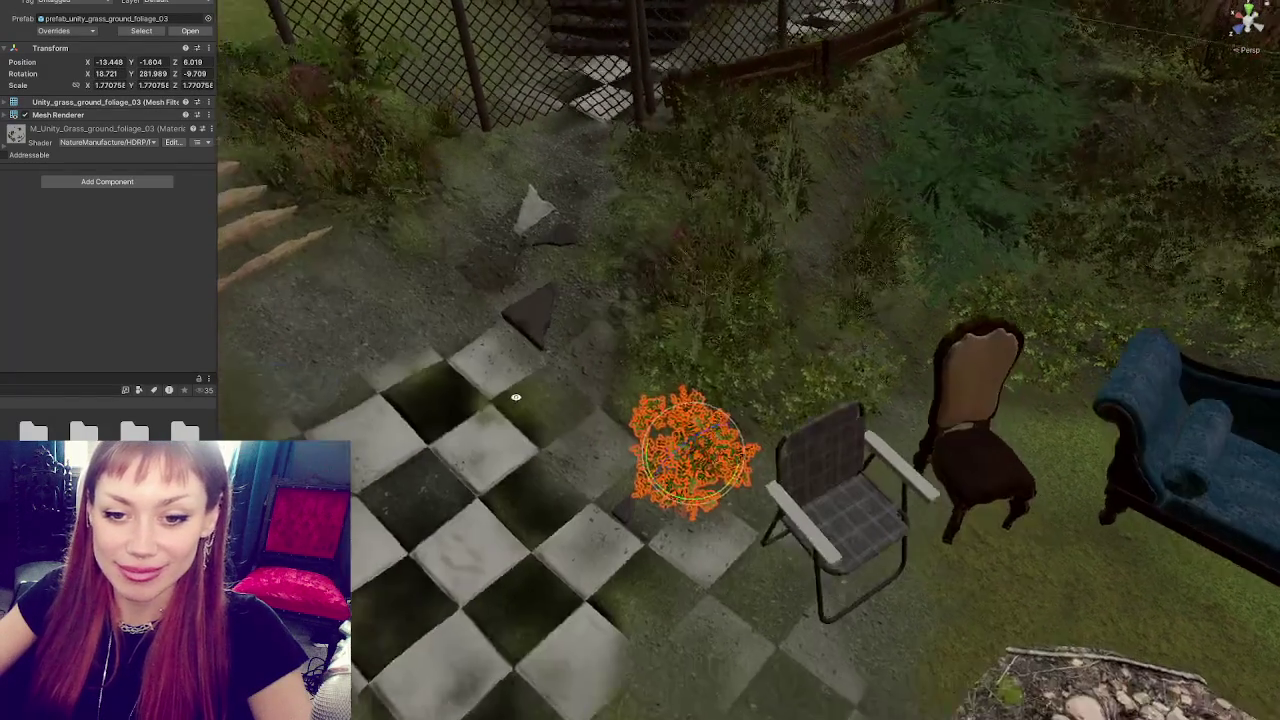
key(Right)
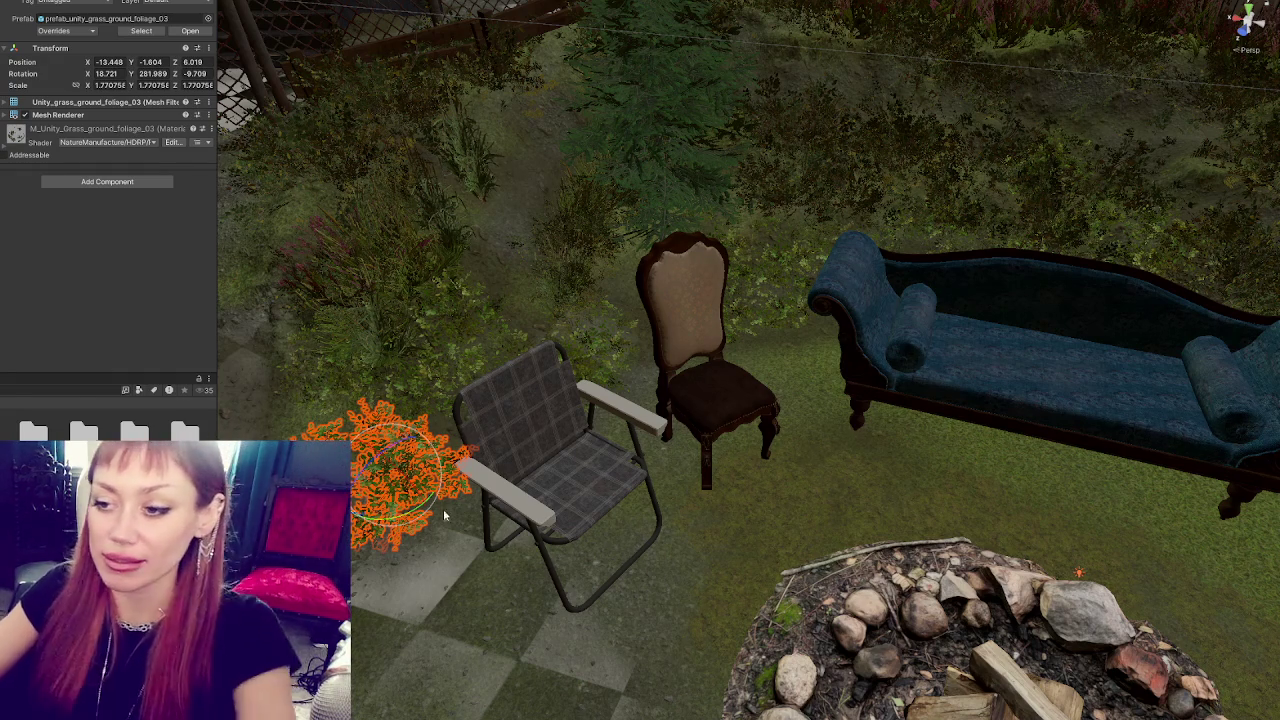
- Shrink the grass foliage clump to scale 1.6455
key(r)
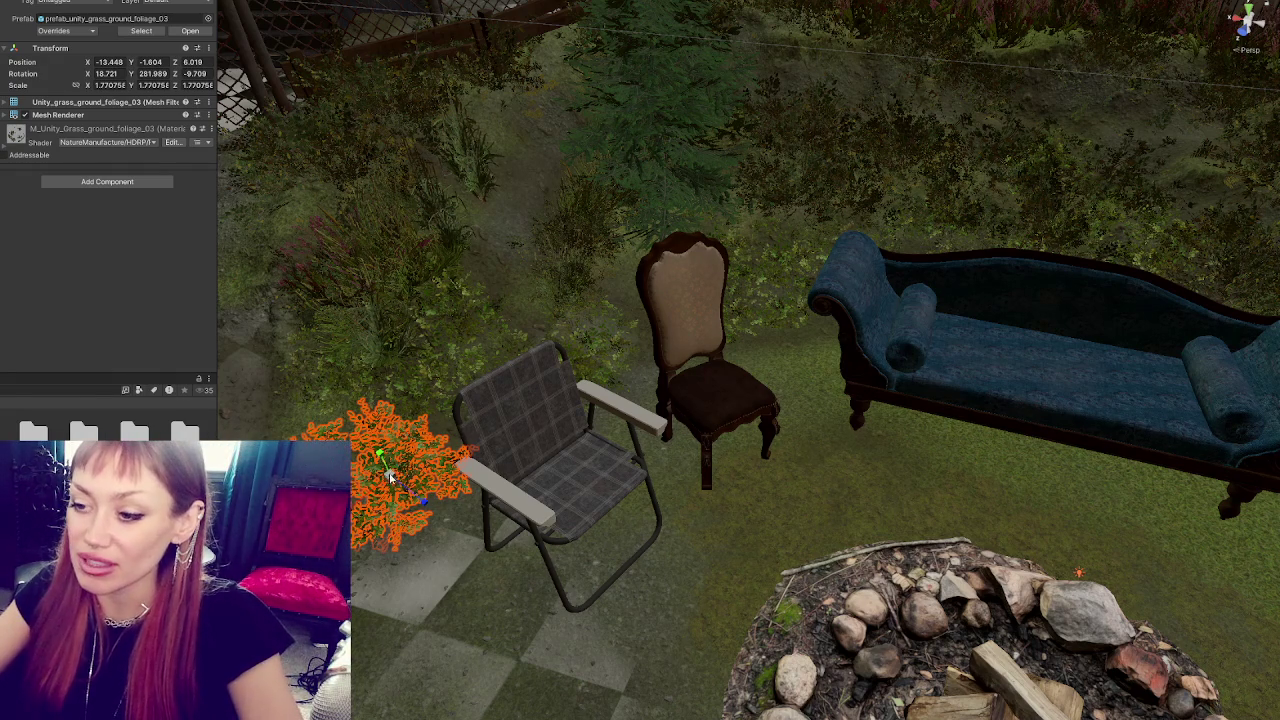
drag(386, 468, 388, 478)
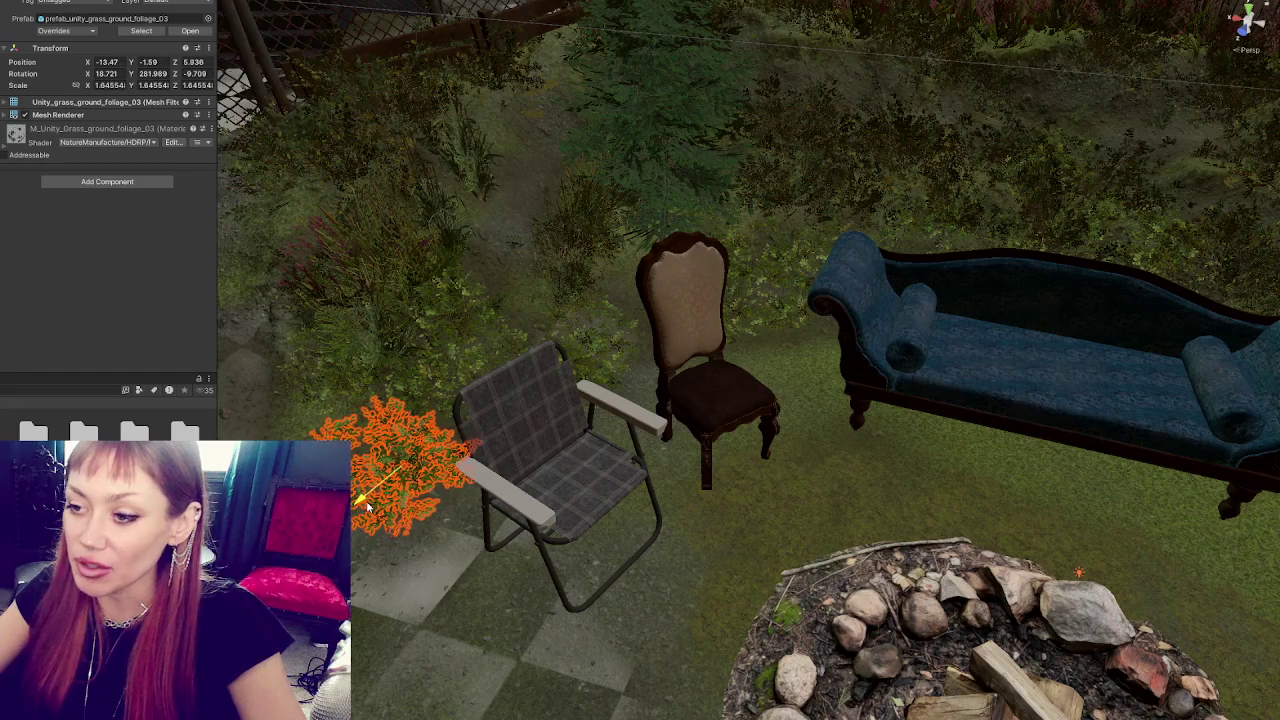
key(f)
- Move the clump onto the dirt path beside the wooden steps and turn it to a new angle
mouse_move(833, 462)
mouse_down()
mouse_move(676, 350)
mouse_move(697, 340)
mouse_move(683, 387)
mouse_move(694, 337)
mouse_up()
scroll(769, 353, up, 3)
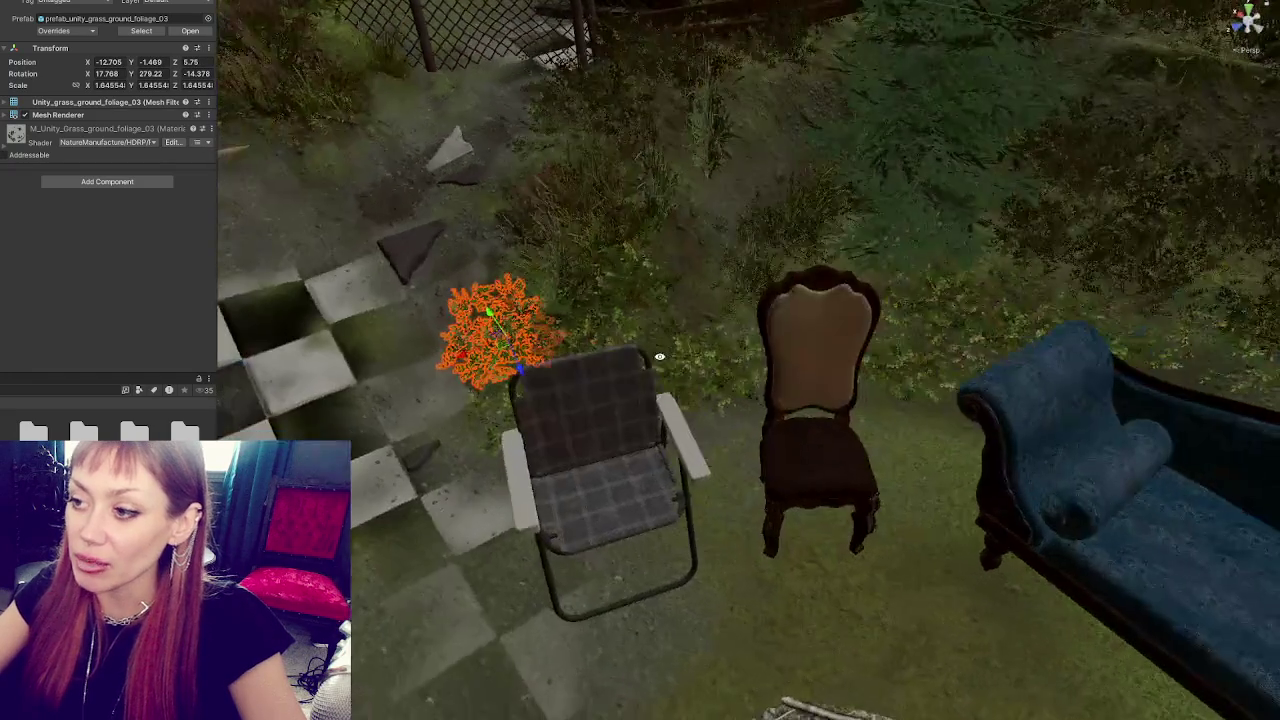
drag(566, 330, 843, 372)
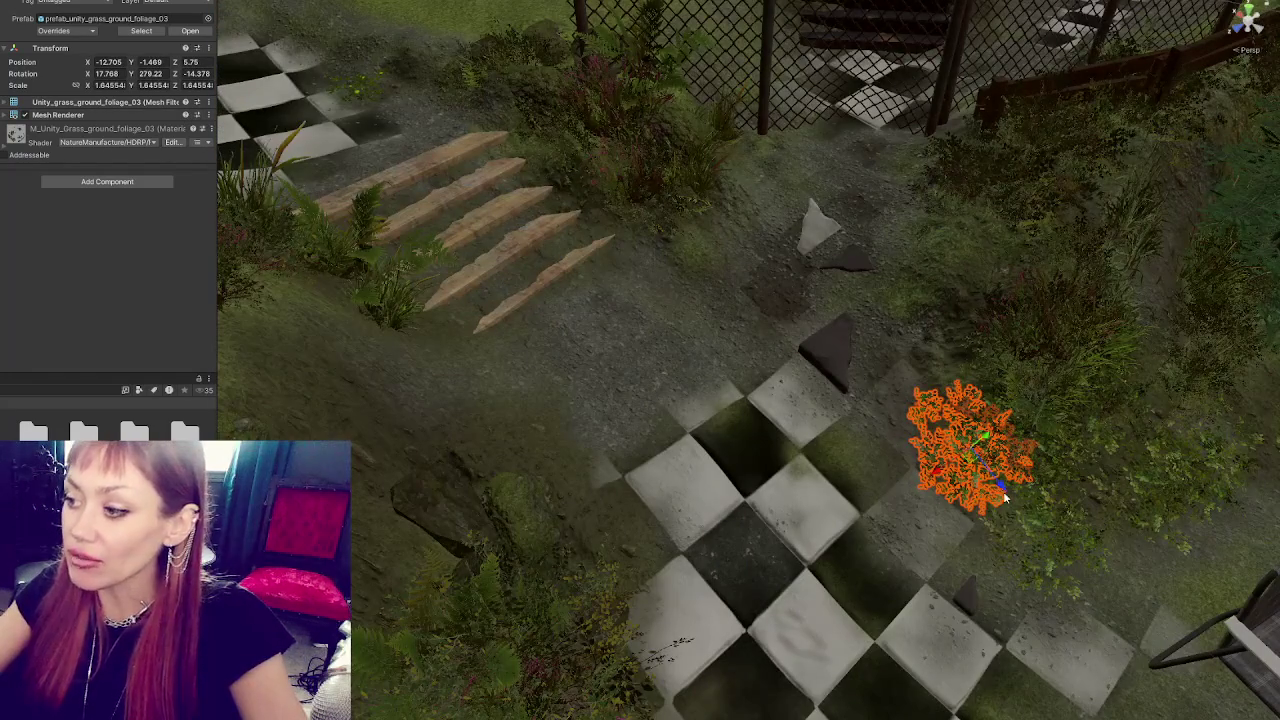
mouse_move(1005, 497)
mouse_down()
mouse_move(766, 337)
mouse_move(745, 245)
mouse_move(680, 281)
mouse_move(678, 240)
mouse_up()
key(e)
key(w)
mouse_move(697, 287)
mouse_down()
mouse_move(652, 243)
mouse_move(700, 190)
mouse_move(660, 196)
mouse_move(678, 198)
mouse_move(677, 149)
mouse_up()
key(e)
key(w)
key(e)
key(w)
scroll(716, 230, up, 2)
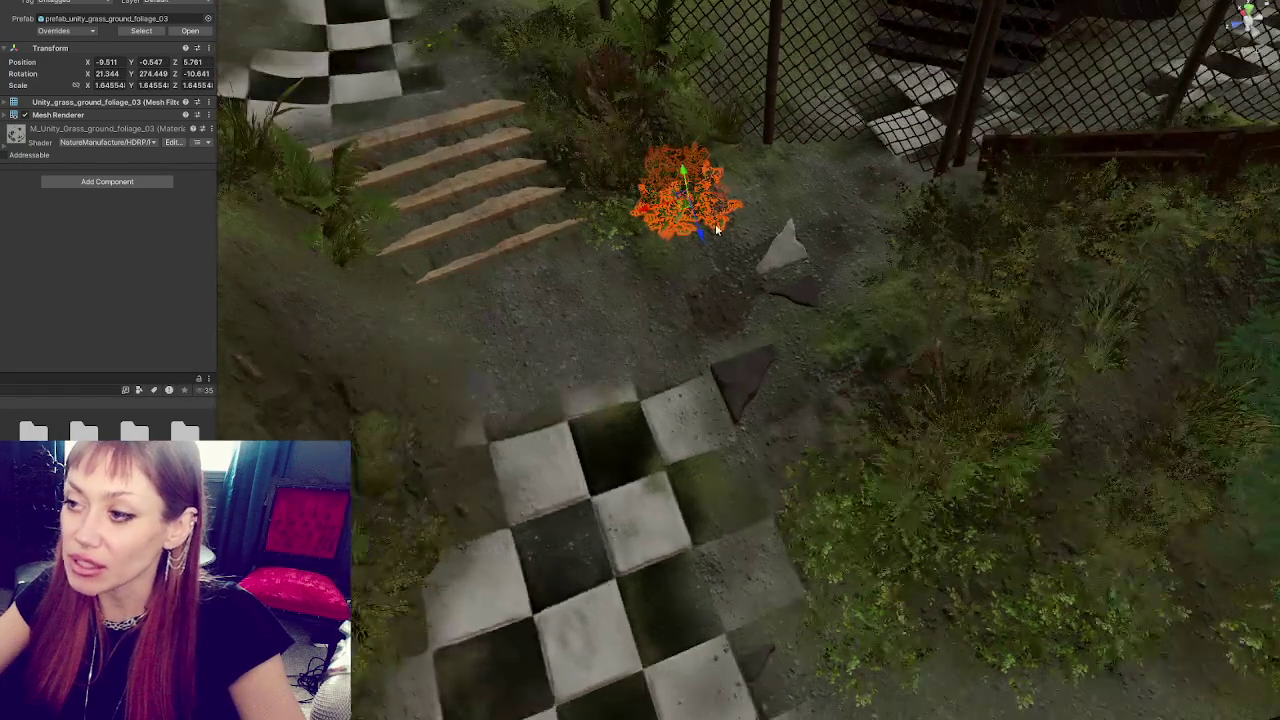
- Move the grass clump onto the ends of the stairs and tilt it to a new angle
mouse_move(648, 215)
mouse_down()
mouse_move(337, 288)
mouse_move(457, 223)
mouse_move(530, 254)
mouse_move(553, 240)
mouse_move(586, 257)
mouse_move(578, 212)
mouse_move(562, 240)
mouse_move(523, 222)
mouse_move(557, 342)
mouse_up()
key(e)
key(w)
key(e)
key(w)
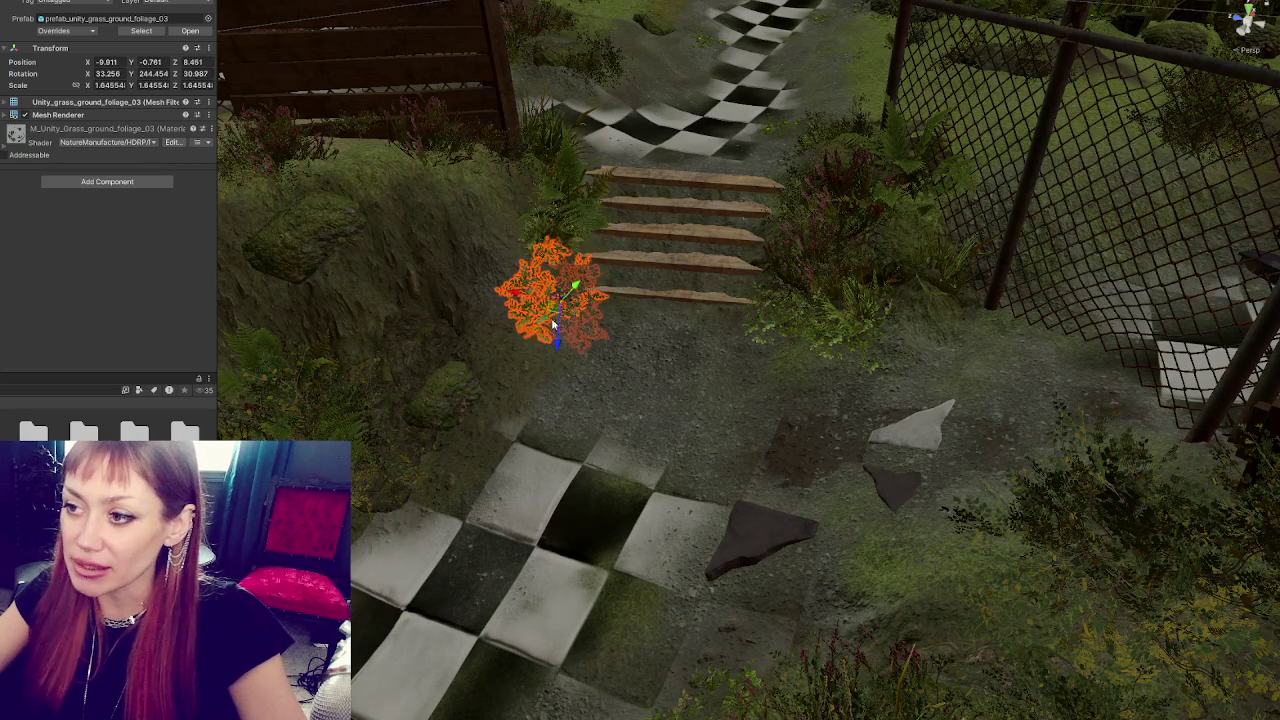
key(e)
mouse_move(576, 287)
mouse_down()
mouse_move(566, 318)
mouse_move(548, 295)
mouse_move(565, 262)
mouse_move(590, 289)
mouse_move(570, 262)
mouse_move(557, 470)
mouse_up()
key(w)
- Reselect the clump and shift it up to the foot of the mossy bank beside the checker tiles
click(548, 292)
key(e)
key(w)
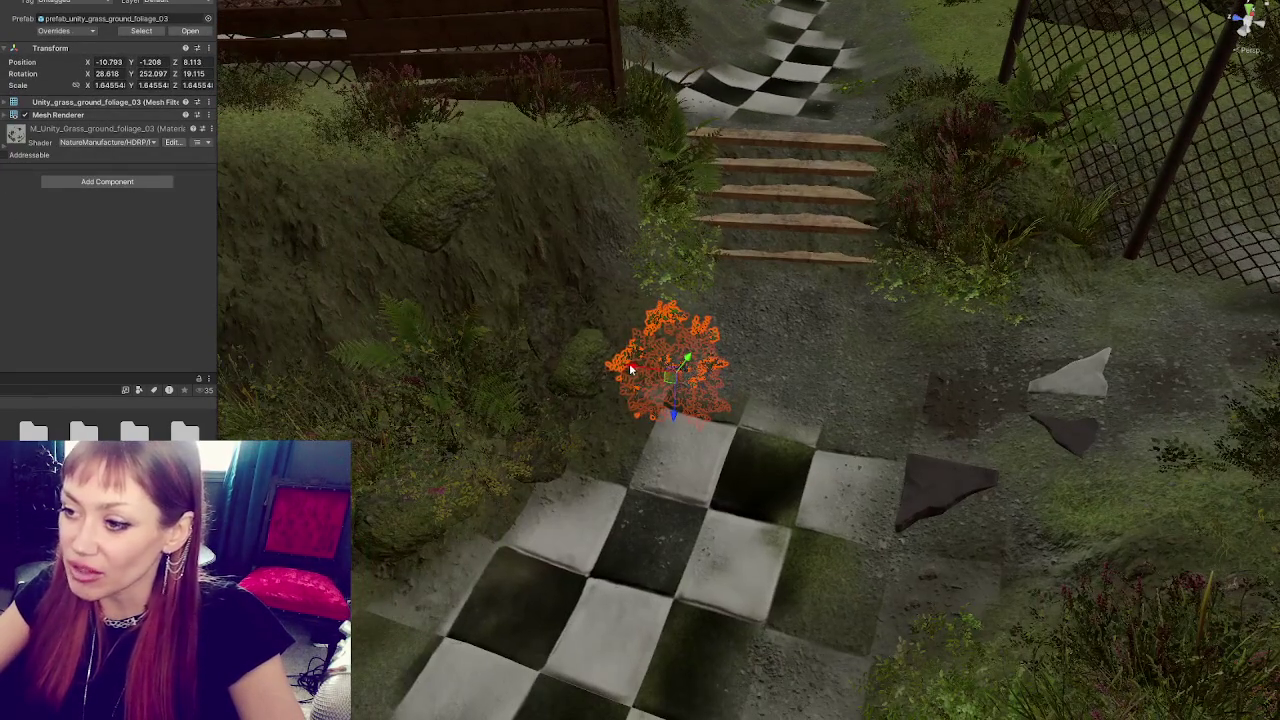
mouse_move(630, 370)
mouse_down()
mouse_move(590, 350)
mouse_move(604, 333)
mouse_move(590, 403)
mouse_move(560, 405)
mouse_move(589, 413)
mouse_up()
- Slide the grass clump past the checker tiles' edge and left toward the mossy rocks
scroll(590, 410, up, 2)
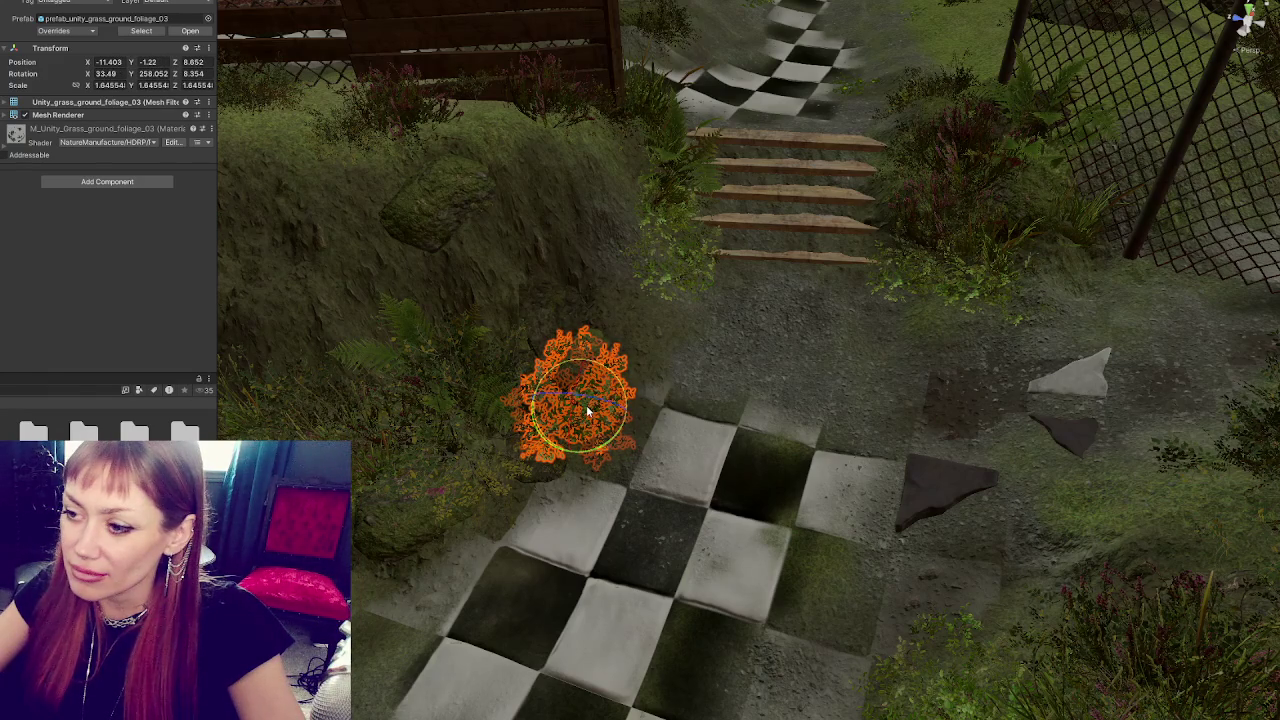
mouse_move(590, 410)
mouse_down()
mouse_move(535, 548)
mouse_move(441, 496)
mouse_move(504, 519)
mouse_move(489, 485)
mouse_up()
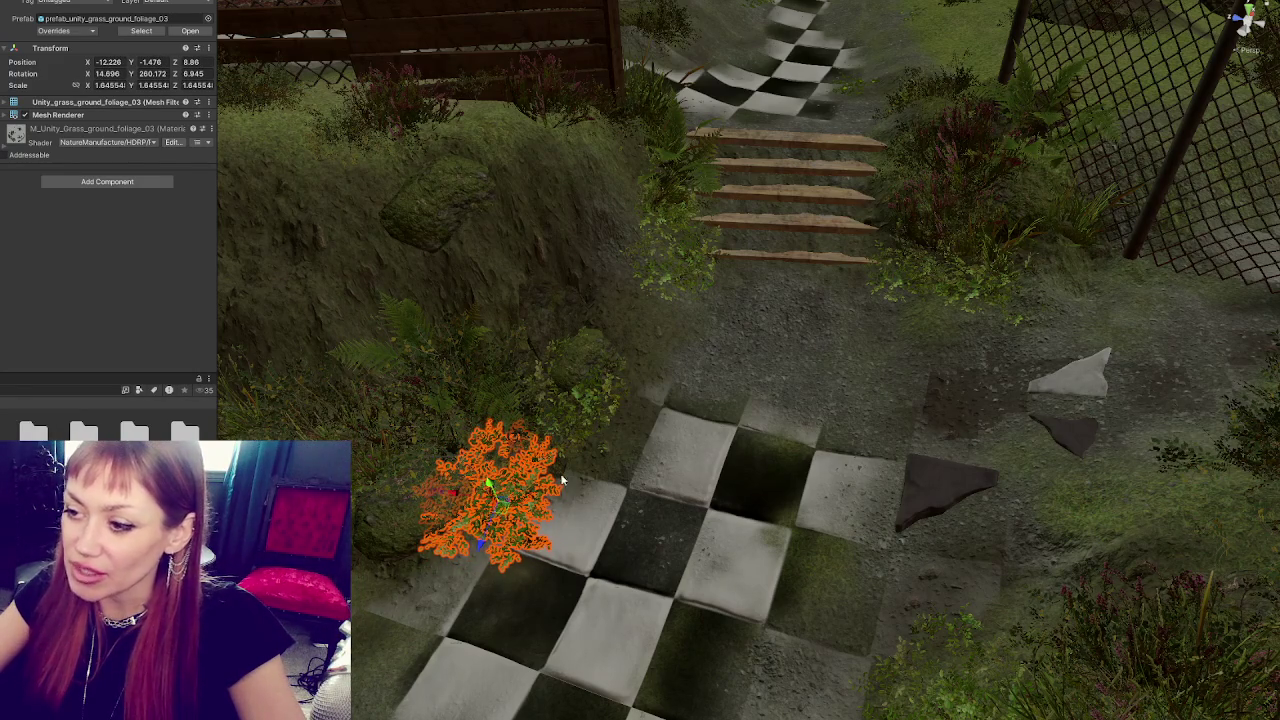
key(f)
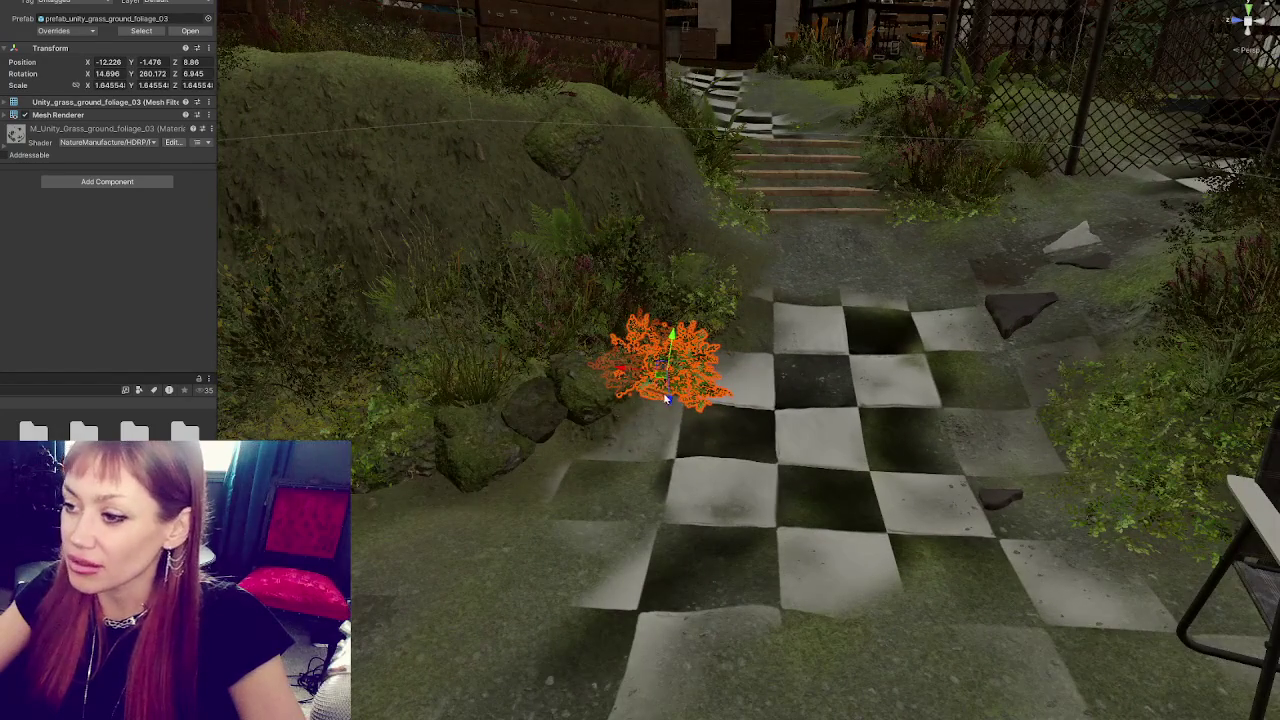
mouse_move(667, 398)
mouse_down()
mouse_move(515, 432)
mouse_move(530, 438)
mouse_move(506, 425)
mouse_move(781, 369)
mouse_up()
key(w)
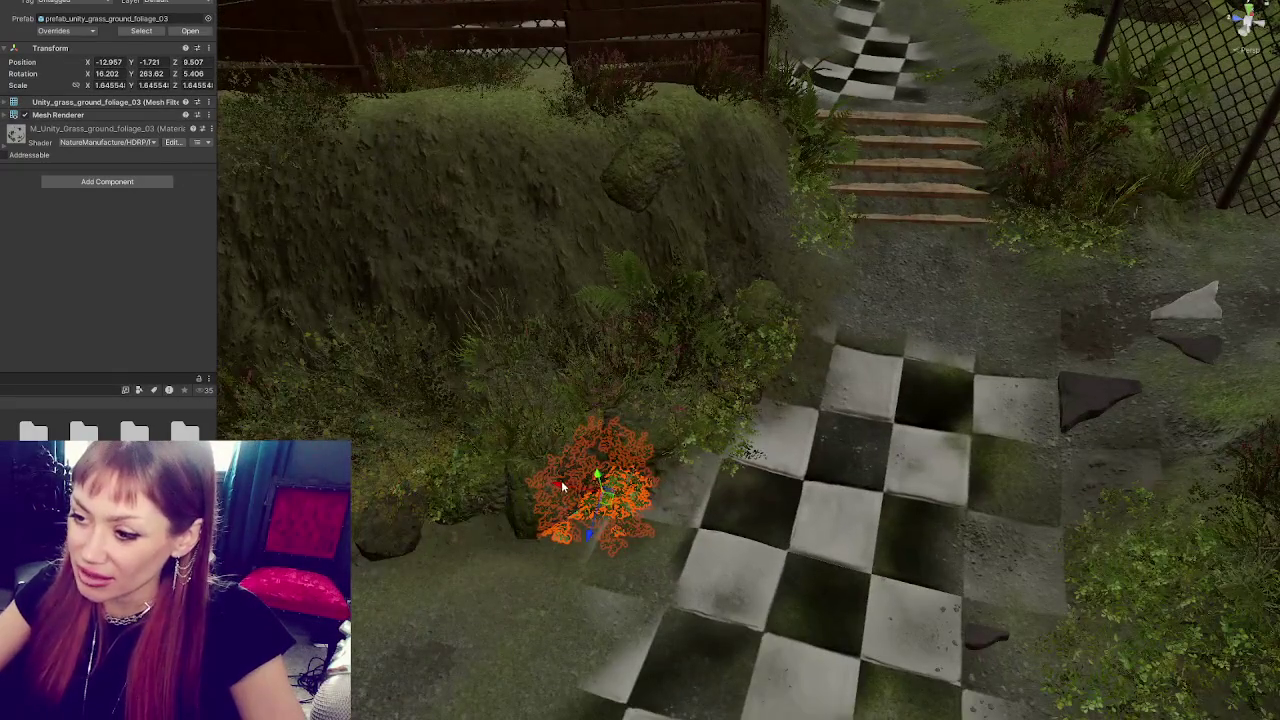
mouse_move(563, 487)
mouse_down()
mouse_move(405, 525)
mouse_move(433, 527)
mouse_move(456, 560)
mouse_move(470, 550)
mouse_move(460, 518)
mouse_up()
key(e)
drag(444, 583, 460, 545)
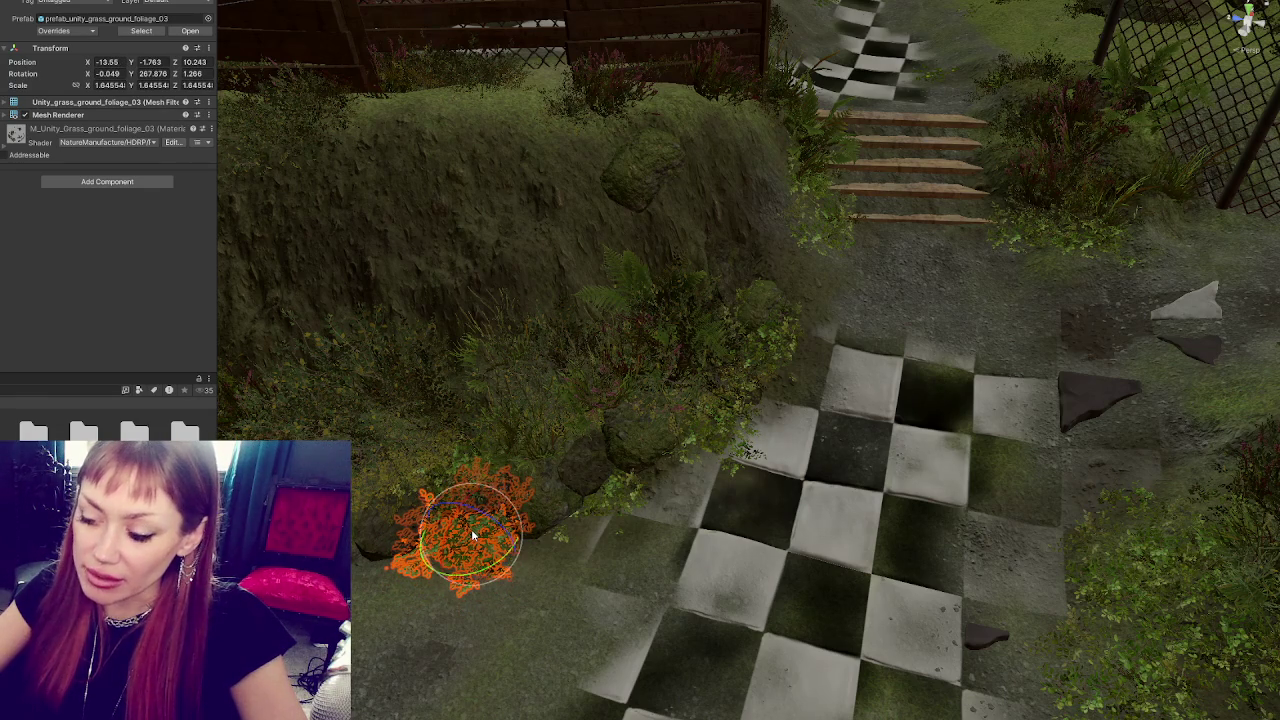
- Nestle the clump against the rock line at the bank's base, rotated to about 382°
key(f)
key(w)
mouse_move(590, 458)
mouse_down()
mouse_move(554, 534)
mouse_move(410, 477)
mouse_move(495, 500)
mouse_move(413, 522)
mouse_move(478, 470)
mouse_move(490, 494)
mouse_move(474, 457)
mouse_up()
key(e)
key(w)
key(e)
key(w)
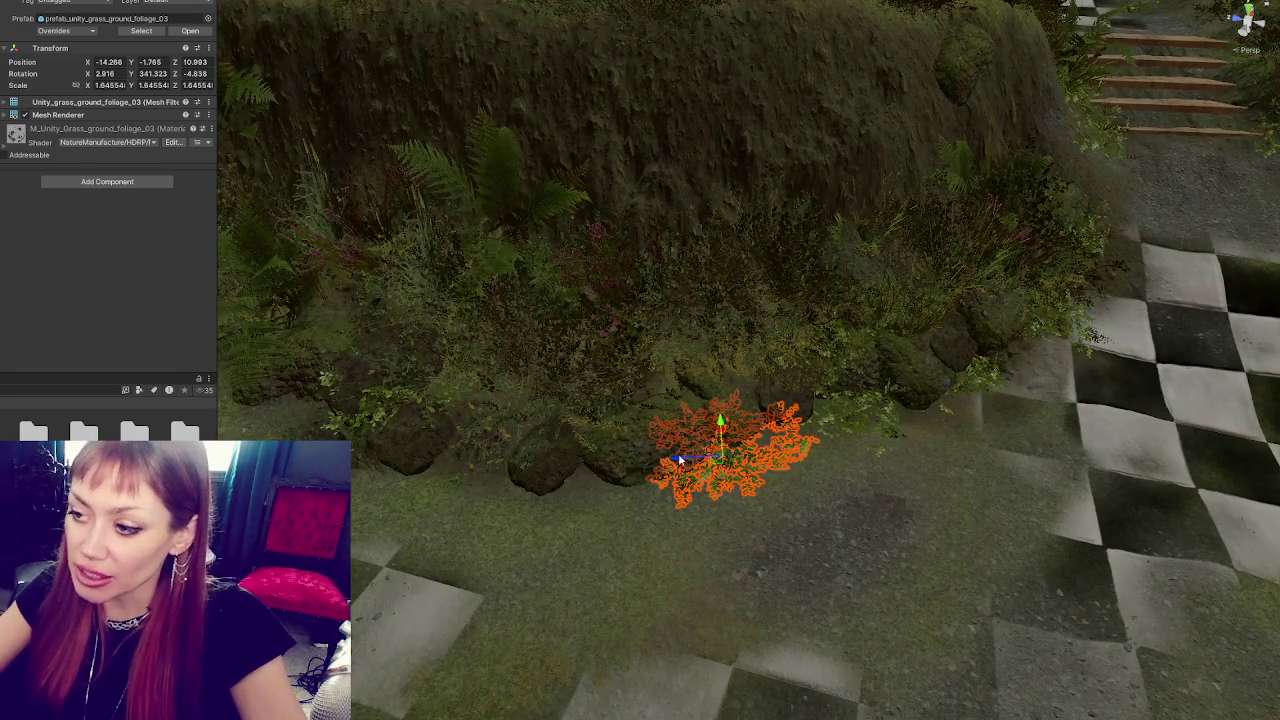
mouse_move(729, 447)
mouse_down()
mouse_move(471, 455)
mouse_move(528, 457)
mouse_move(499, 509)
mouse_move(508, 437)
mouse_move(478, 455)
mouse_up()
key(e)
key(w)
key(e)
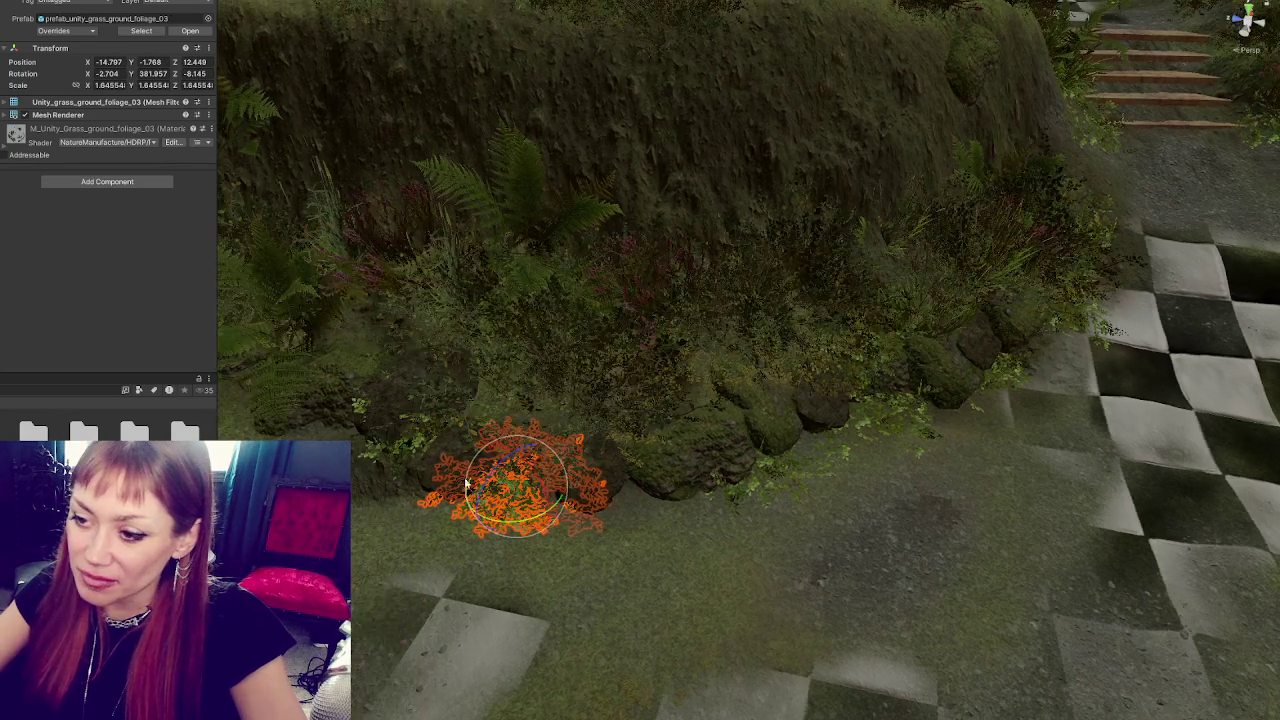
click(470, 482)
- Reselect the grass clump and move it left along the ground beside the rocks
mouse_move(470, 482)
mouse_down()
mouse_move(492, 420)
mouse_move(608, 417)
mouse_up()
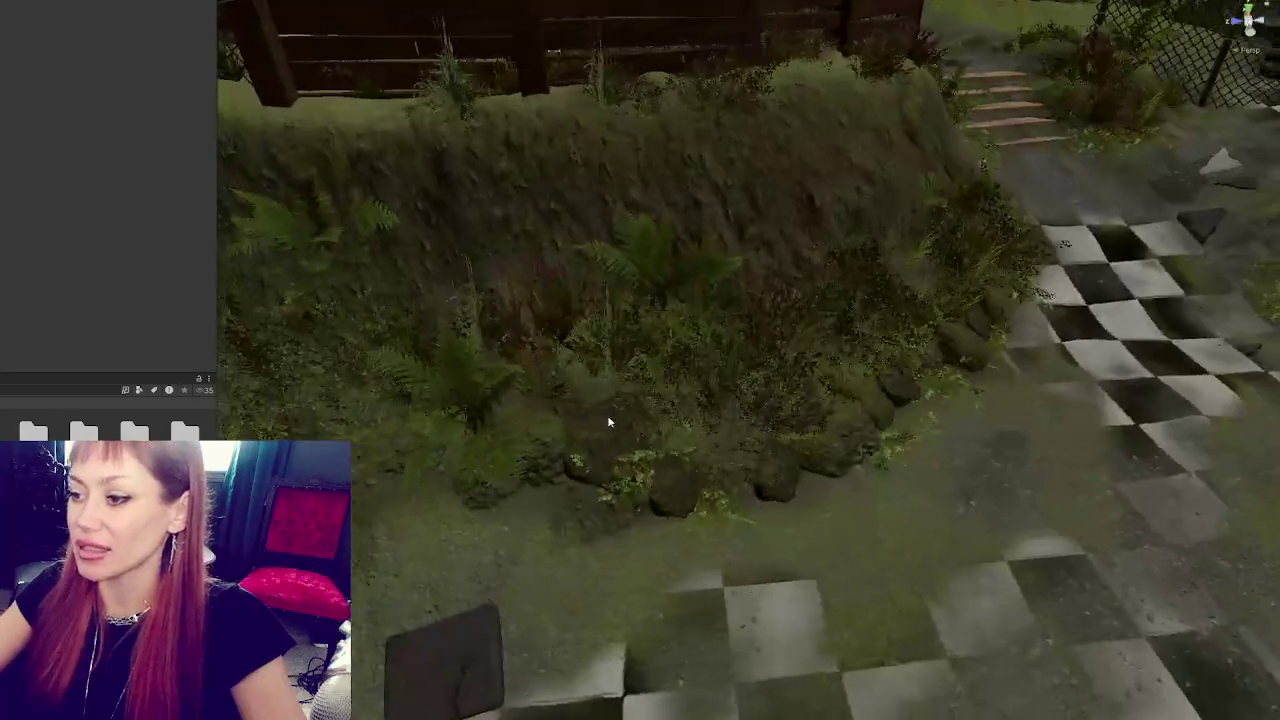
click(690, 495)
mouse_move(692, 496)
mouse_down()
mouse_move(528, 454)
mouse_move(526, 508)
mouse_move(500, 522)
mouse_move(508, 532)
mouse_move(477, 512)
mouse_move(514, 505)
mouse_move(476, 506)
mouse_up()
key(e)
key(w)
- Shrink the clump to scale 1.4855, then bring the browser with the X post forward
key(r)
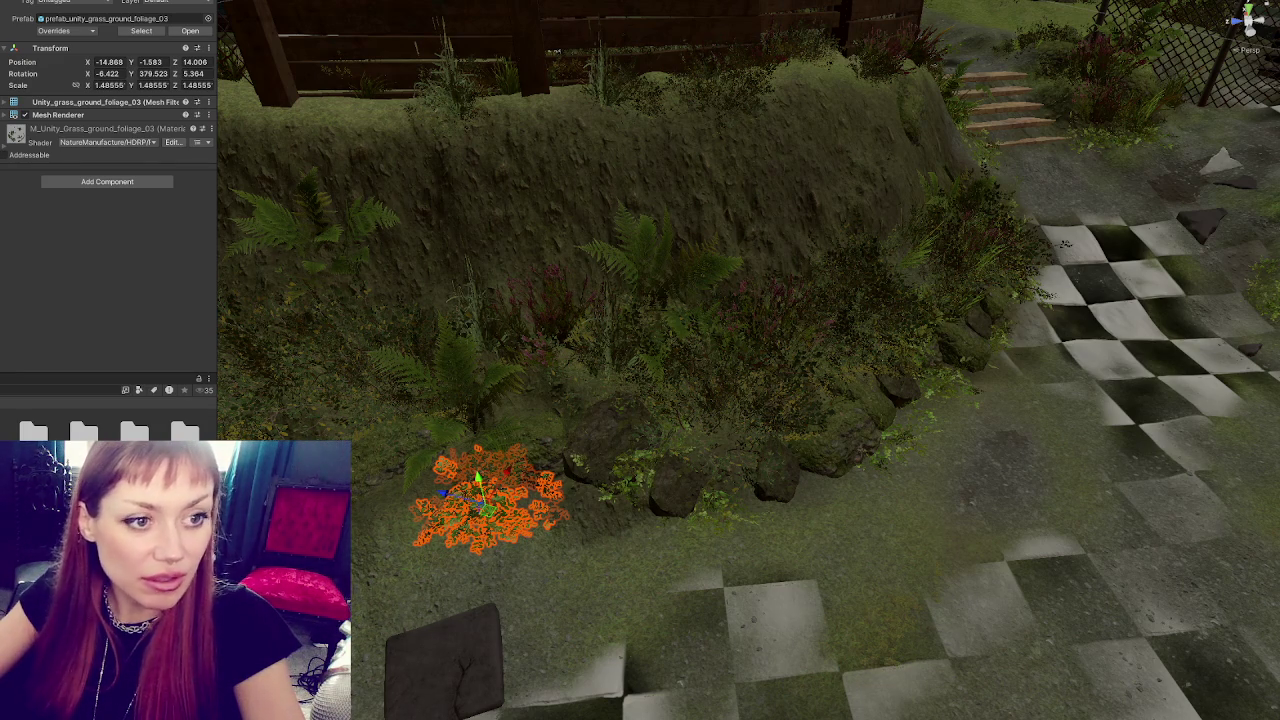
key(alt+Tab)
drag(300, 43, 600, 43)
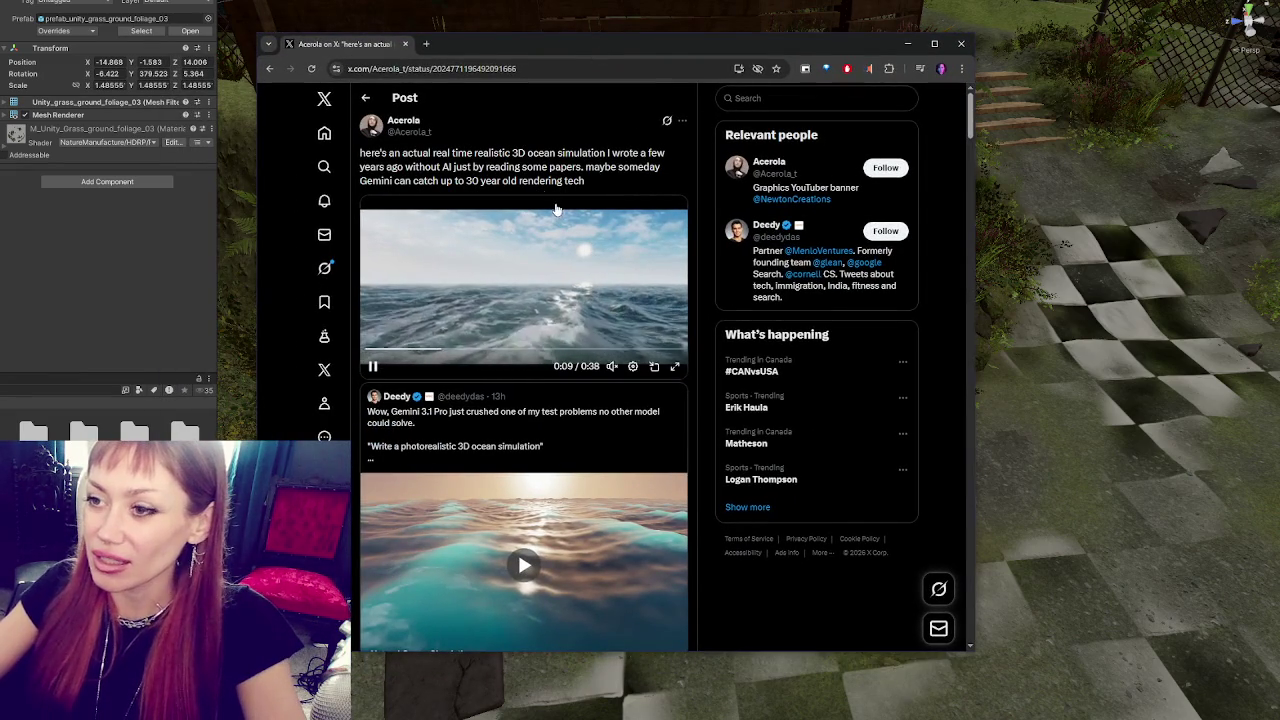
- Watch both ocean simulation videos in the X post full screen, then return to the Unity scene
scroll(519, 343, down, 3)
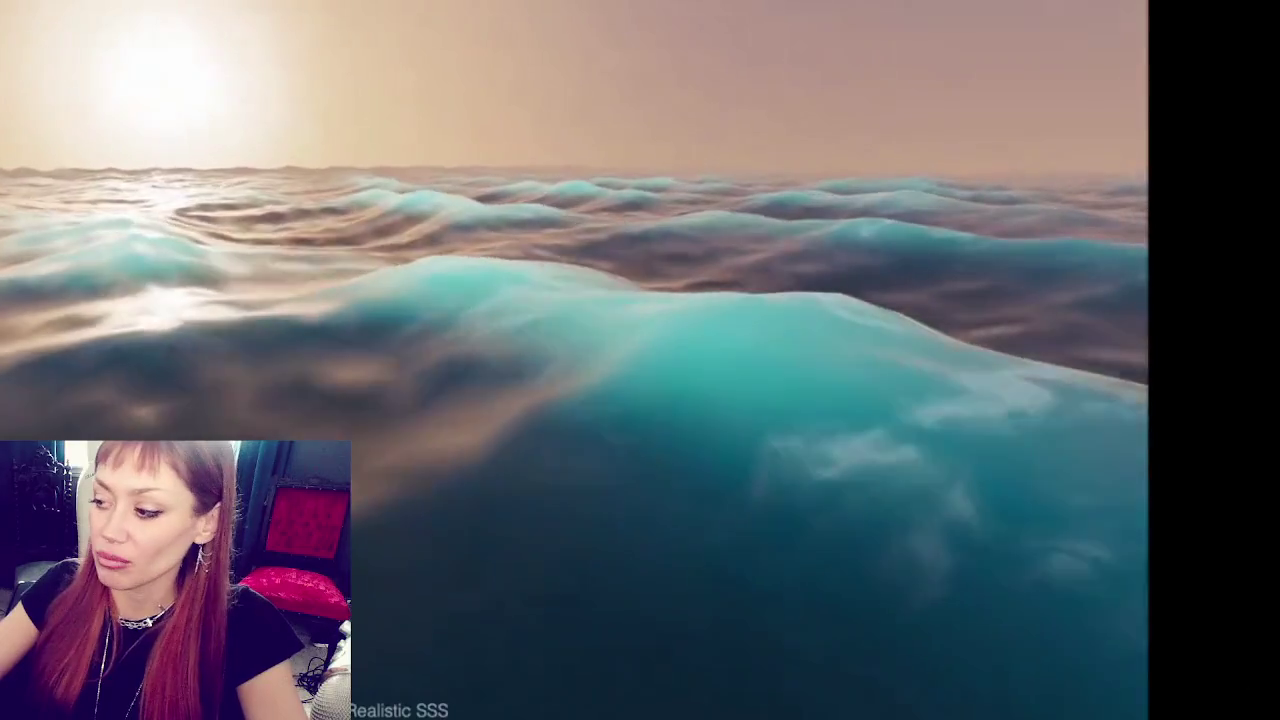
scroll(557, 303, up, 3)
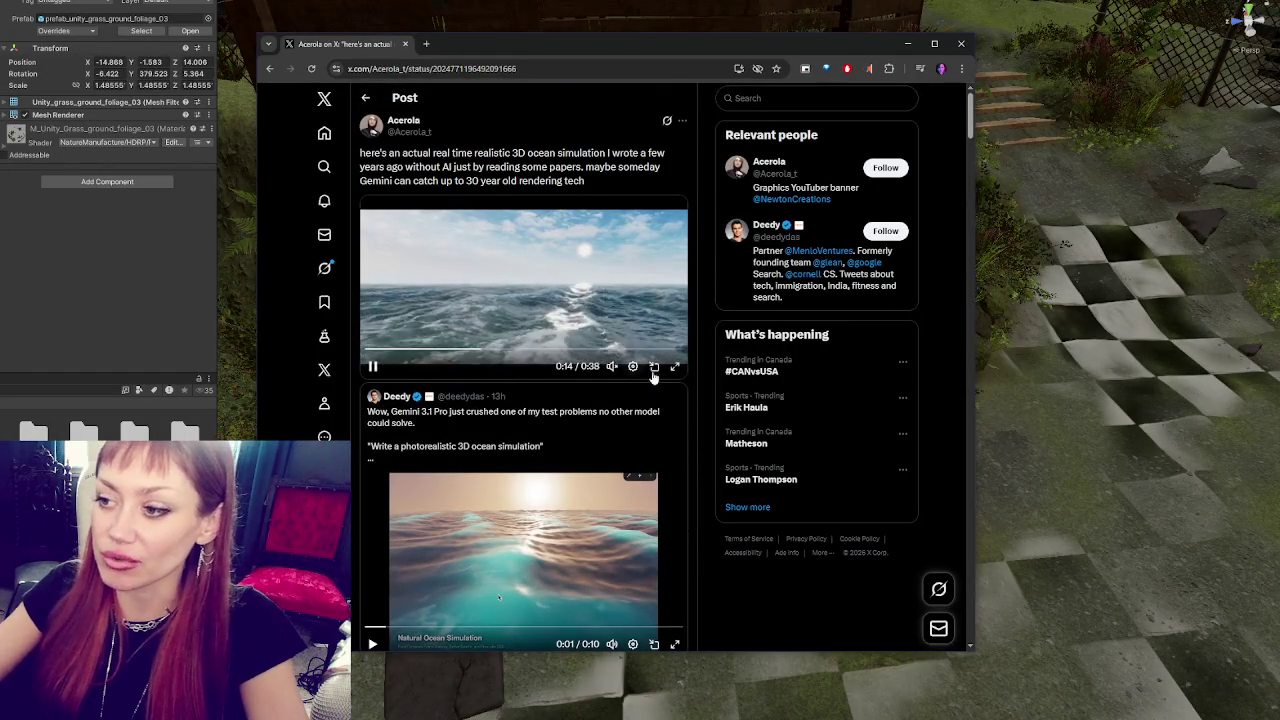
click(674, 367)
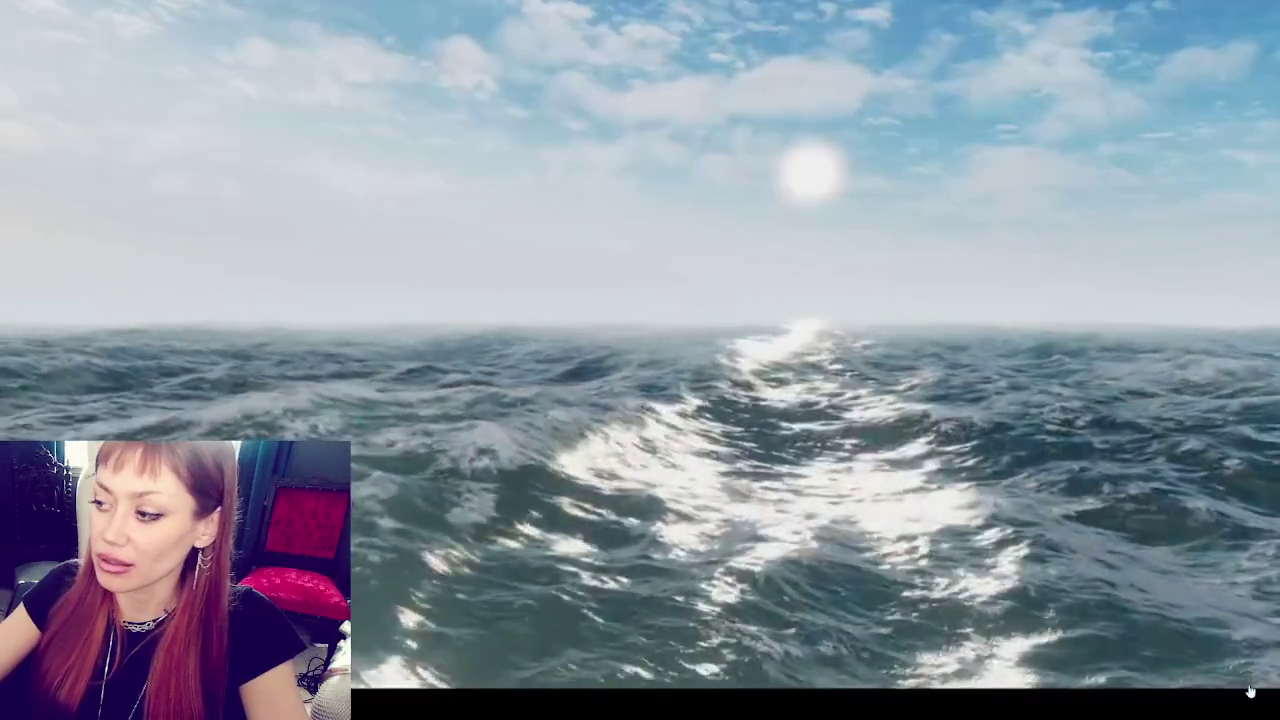
key(Escape)
scroll(654, 420, down, 2)
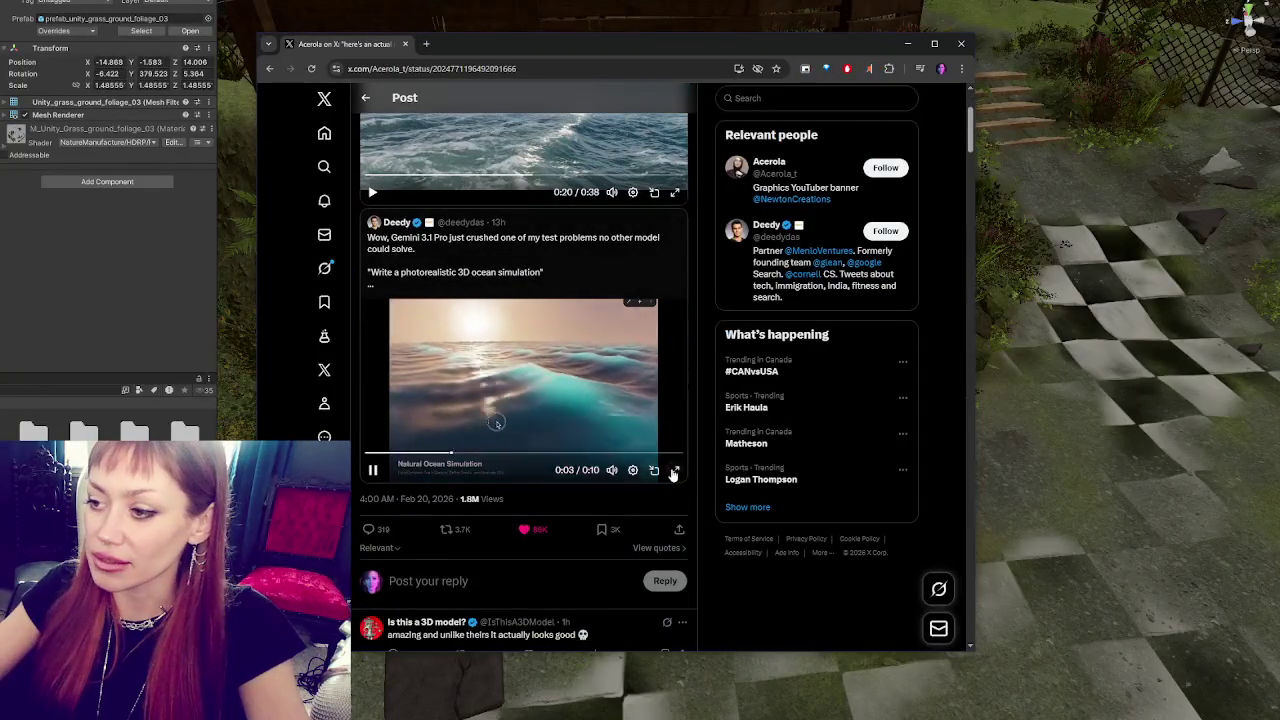
click(675, 470)
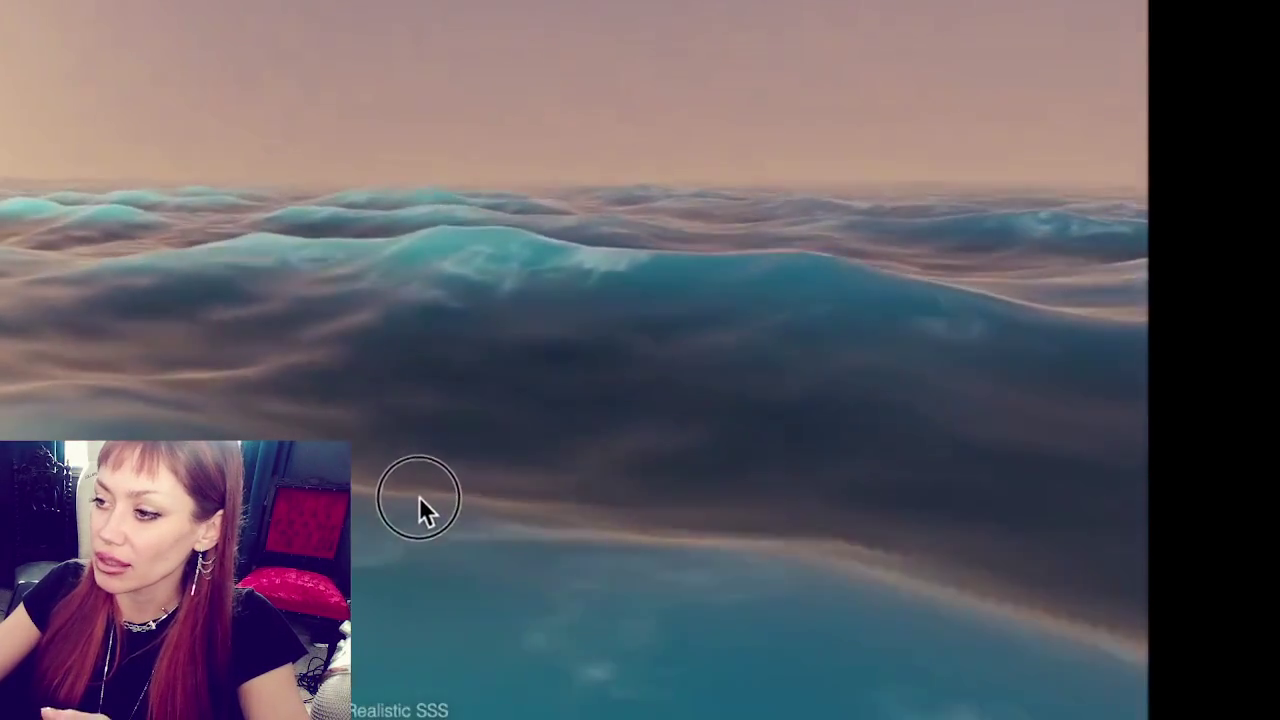
key(Escape)
scroll(507, 221, up, 2)
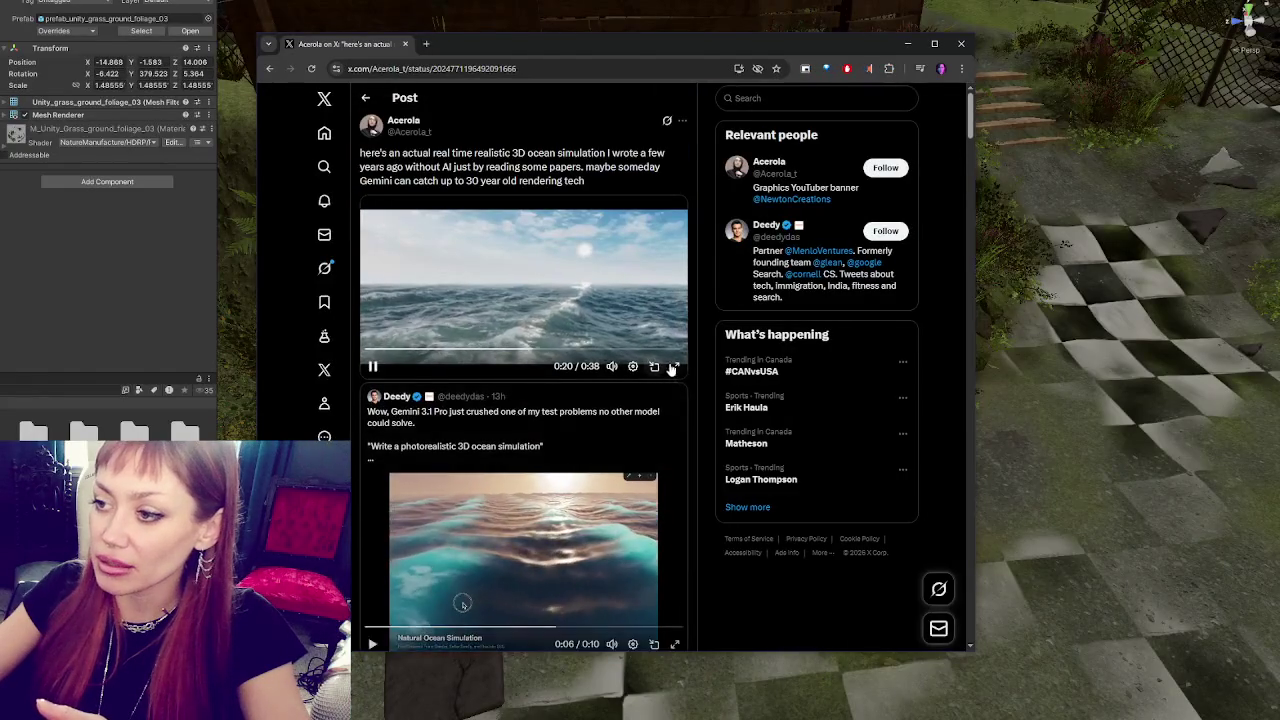
key(f)
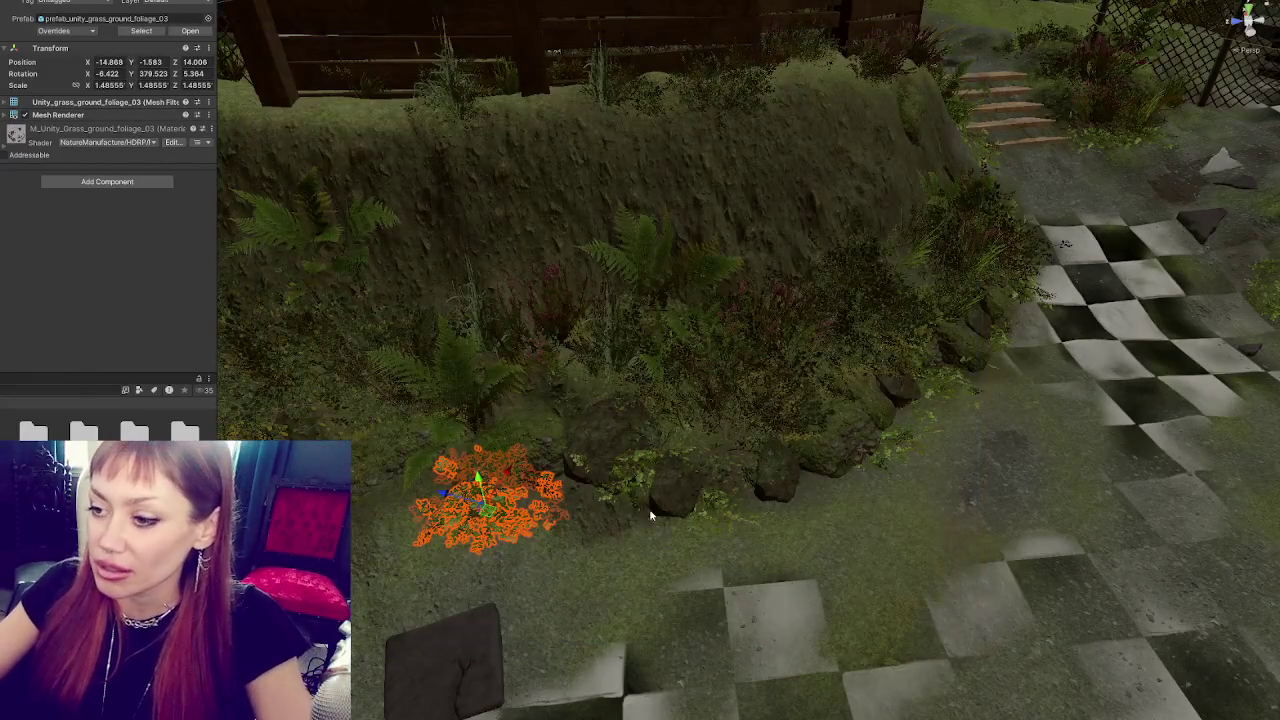
mouse_move(650, 515)
mouse_down()
mouse_move(777, 320)
mouse_move(841, 422)
mouse_move(828, 432)
mouse_up()
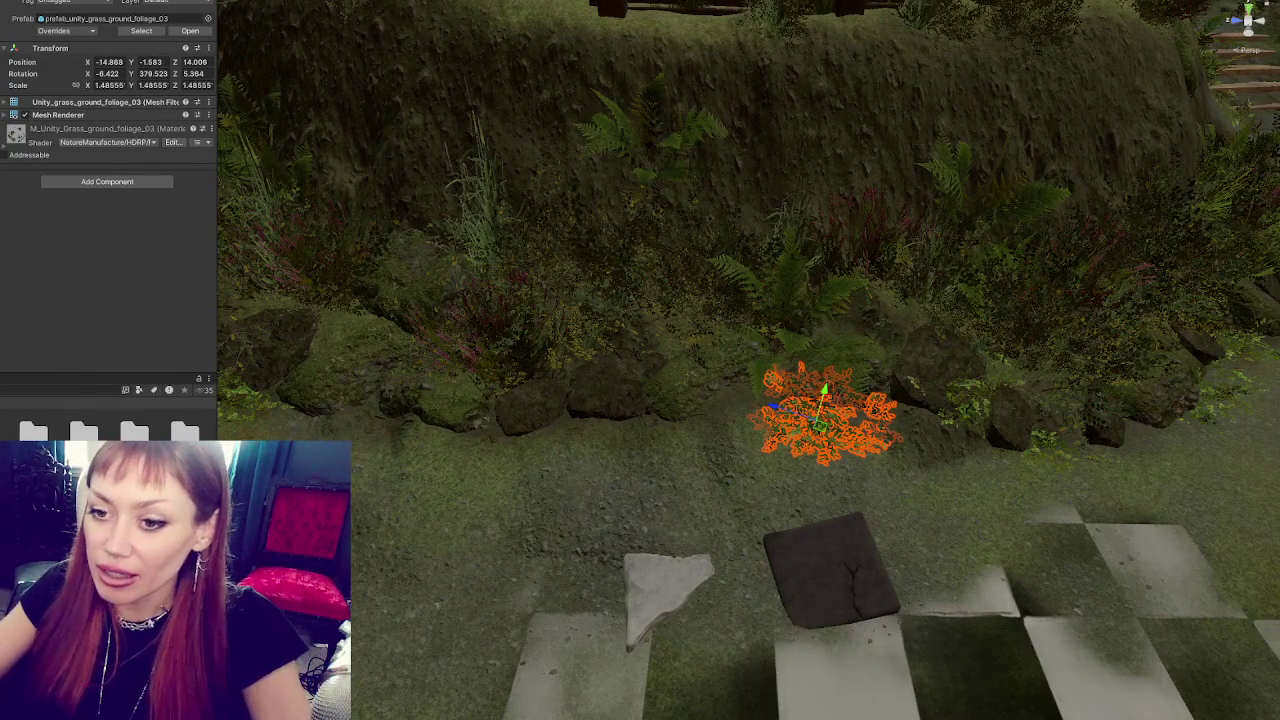
- Move the grass clump up and left along the rock line, spinning it around its vertical axis
drag(769, 408, 678, 389)
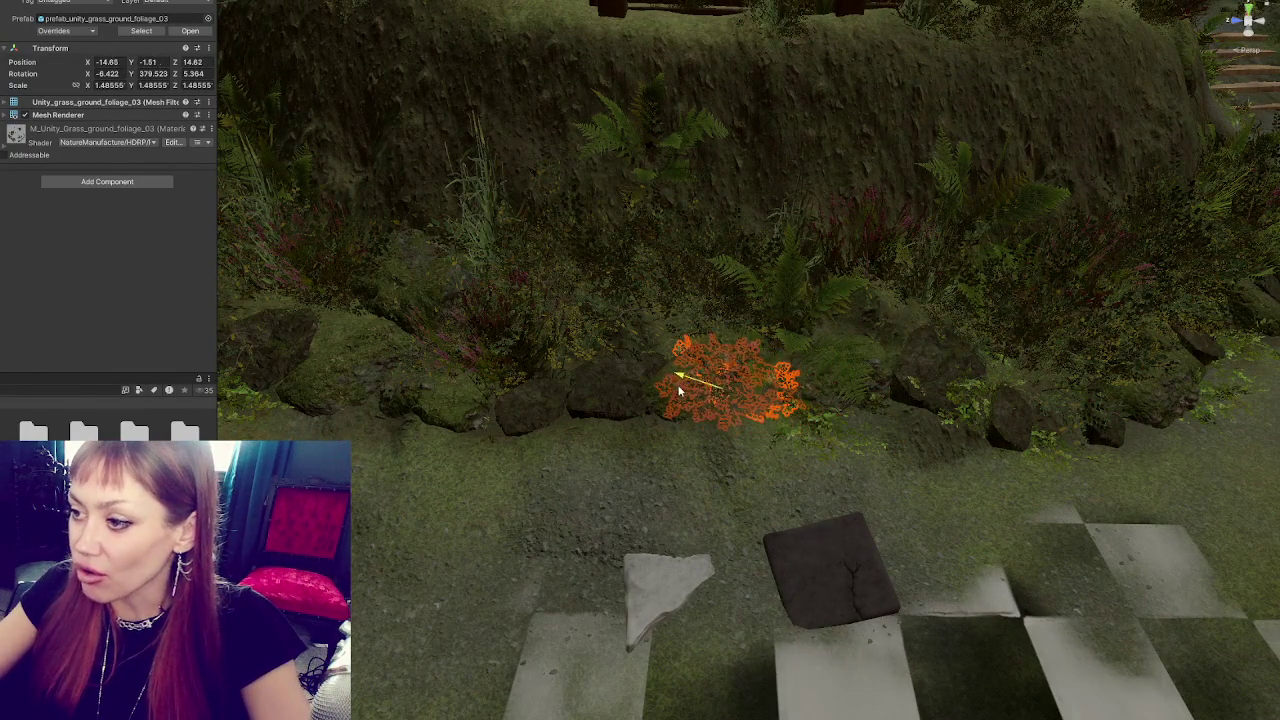
mouse_move(734, 357)
mouse_down()
mouse_move(717, 375)
mouse_move(738, 369)
mouse_move(505, 318)
mouse_move(406, 402)
mouse_move(406, 429)
mouse_move(469, 448)
mouse_up()
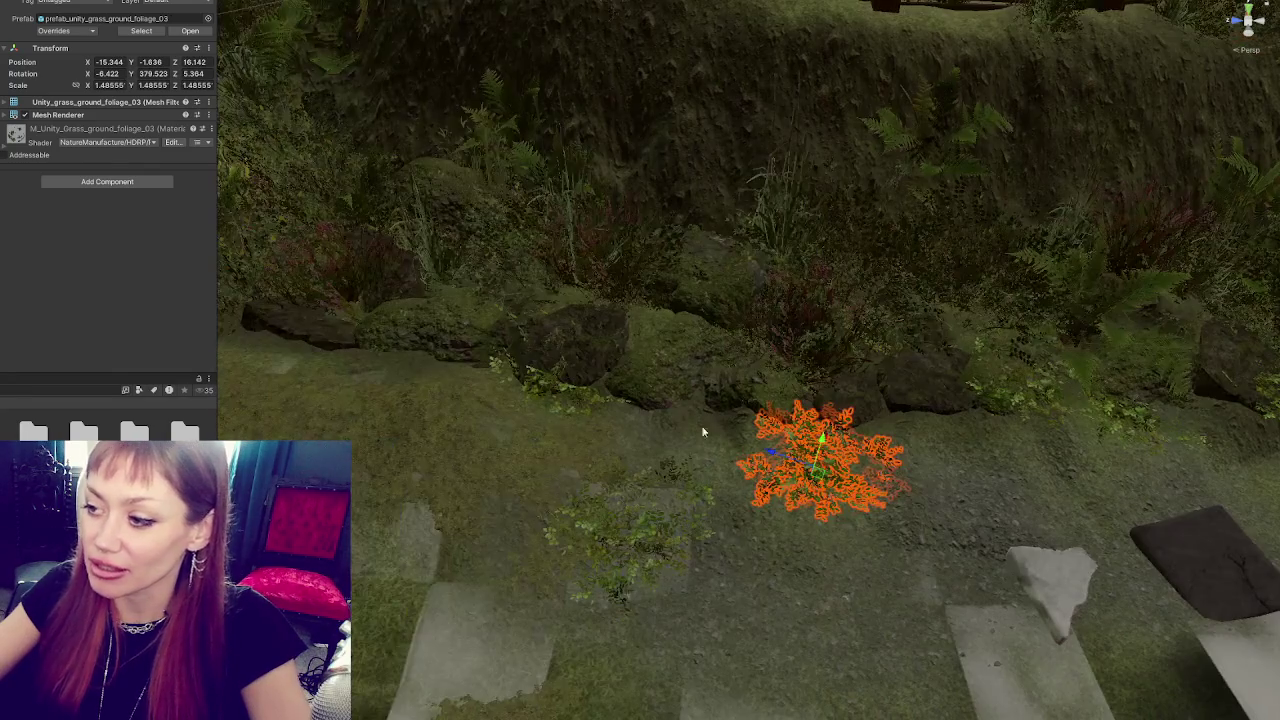
key(e)
mouse_move(768, 482)
mouse_down()
mouse_move(748, 517)
mouse_move(720, 511)
mouse_up()
key(w)
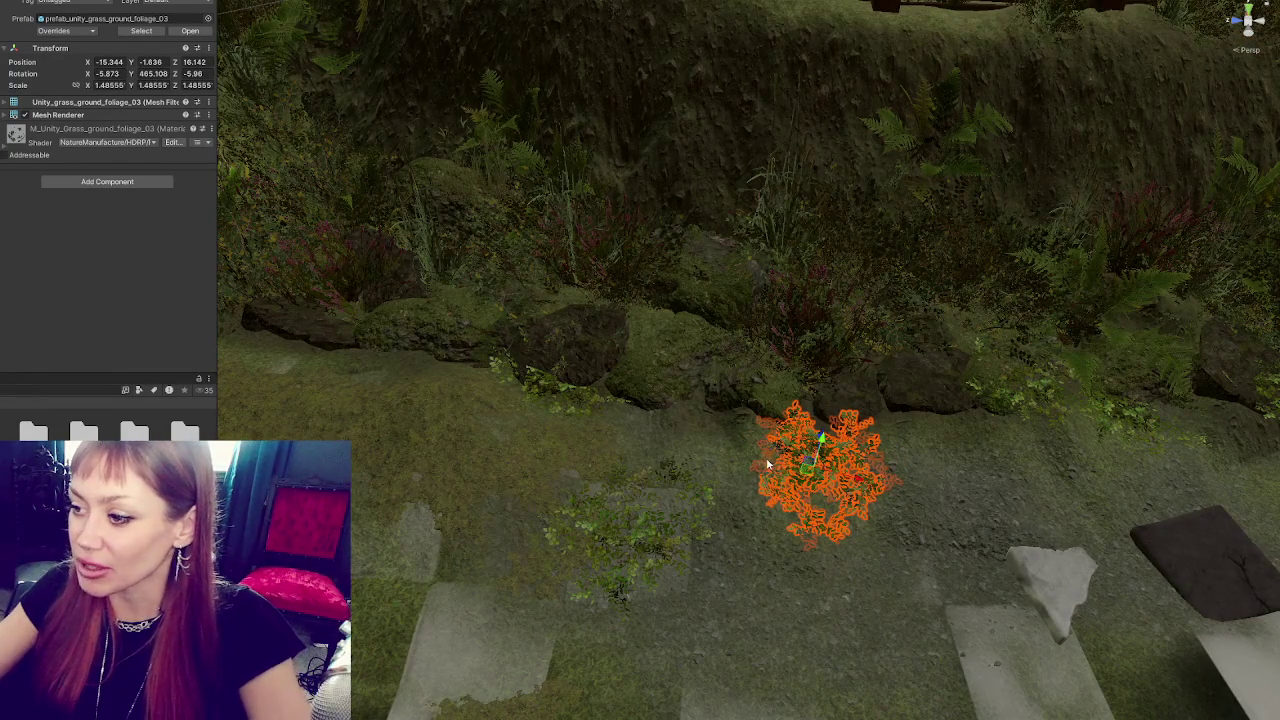
drag(857, 484, 648, 405)
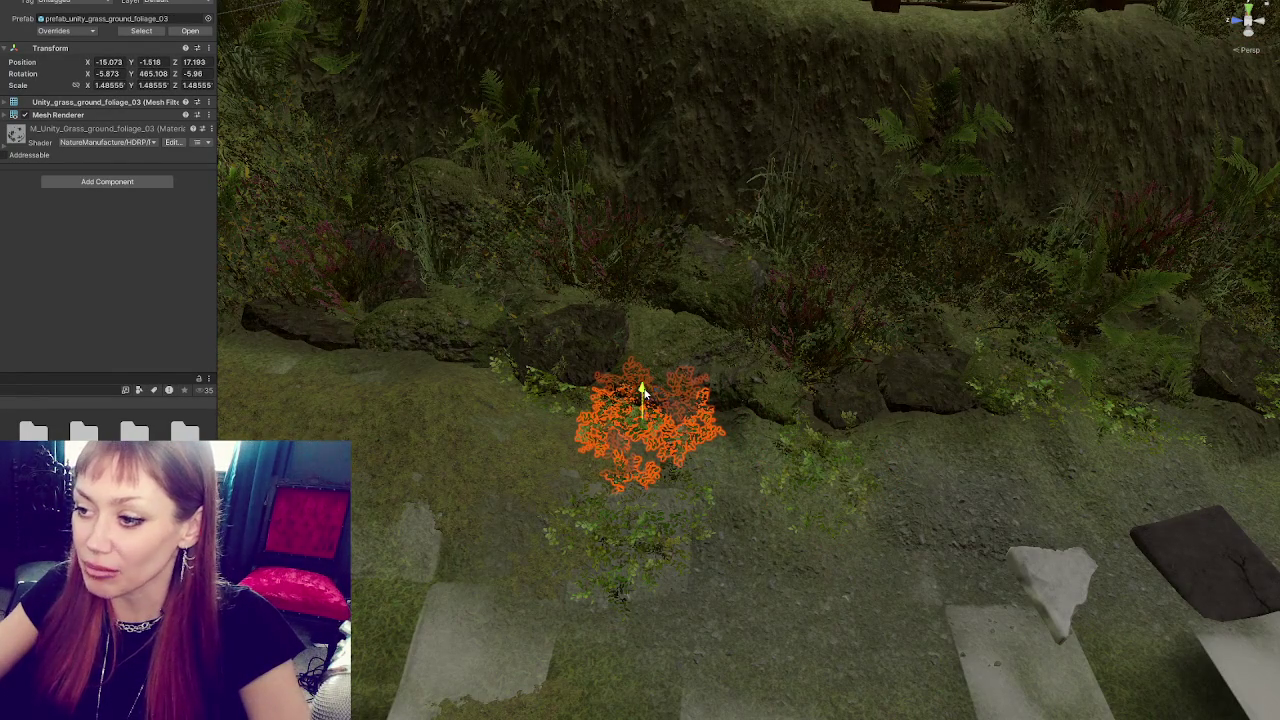
mouse_move(657, 452)
mouse_down()
mouse_move(764, 416)
mouse_move(718, 436)
mouse_move(686, 395)
mouse_move(655, 422)
mouse_up()
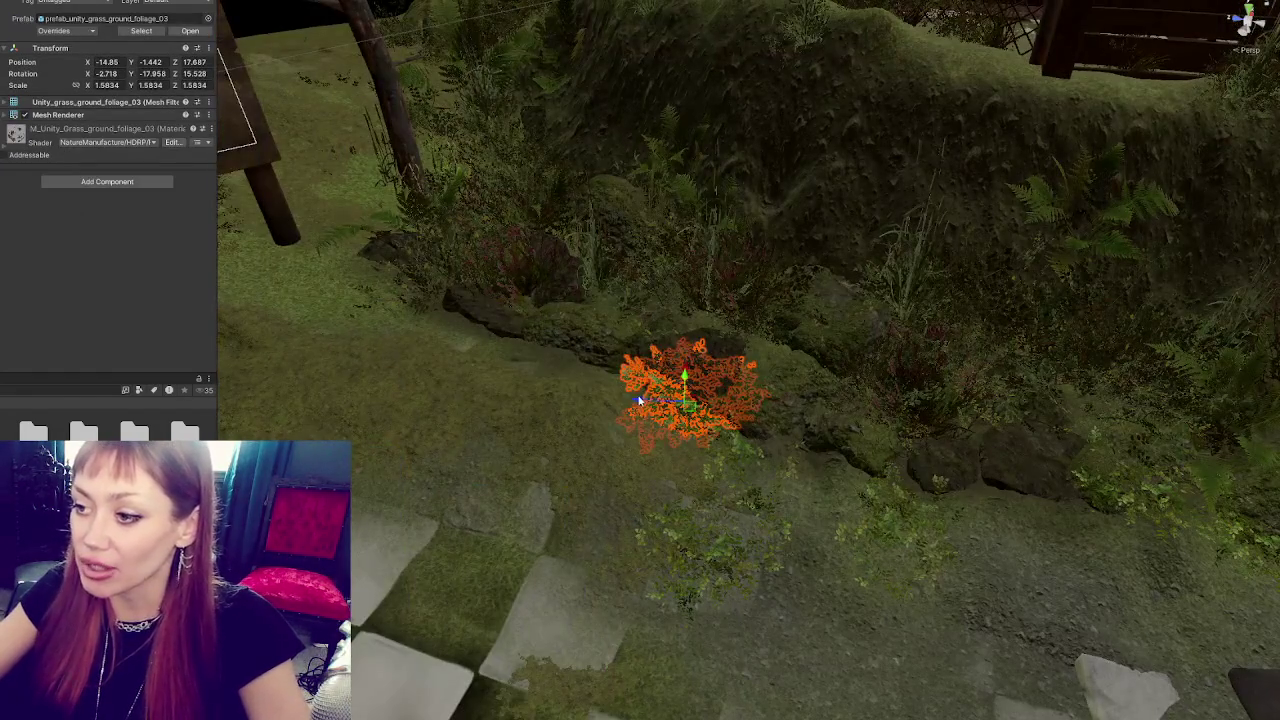
mouse_move(639, 400)
mouse_down()
mouse_move(518, 394)
mouse_move(574, 360)
mouse_move(466, 366)
mouse_move(514, 323)
mouse_move(507, 315)
mouse_move(527, 366)
mouse_move(604, 354)
mouse_move(603, 308)
mouse_up()
- Slide the clump further up-left, raise it slightly, and bring the fenced area into view
key(e)
key(w)
key(w)
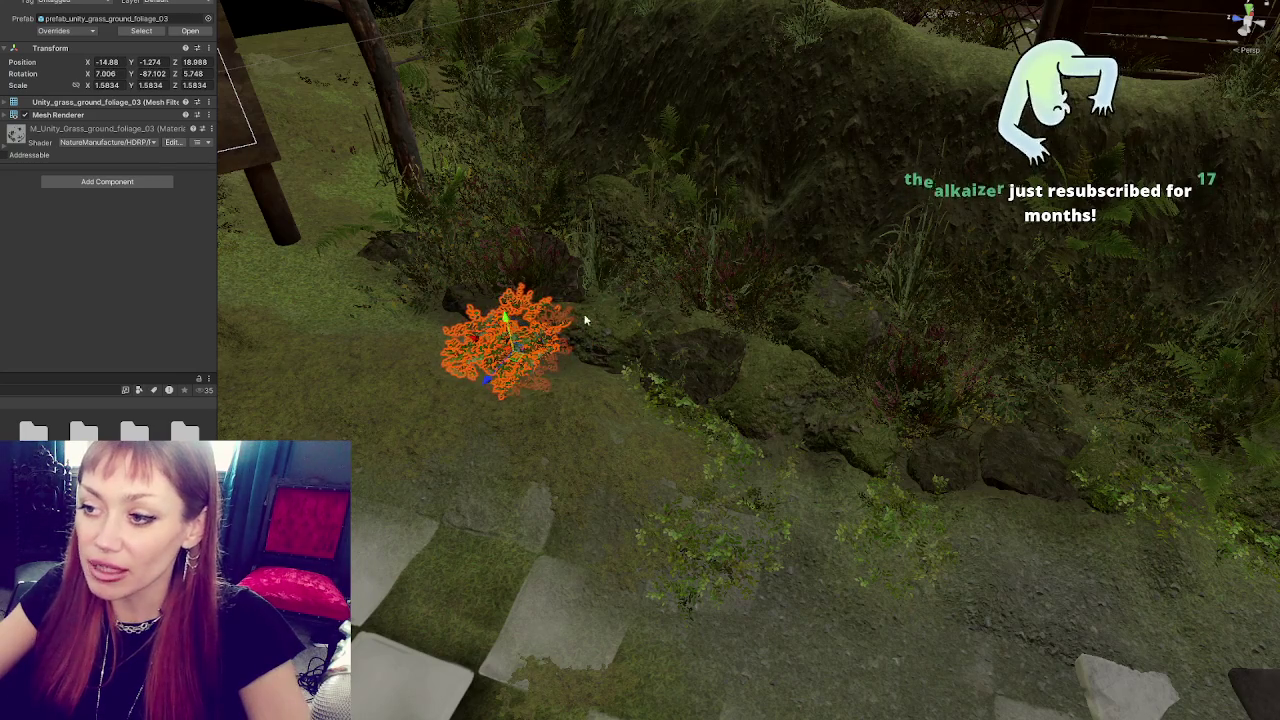
mouse_move(497, 343)
mouse_down()
mouse_move(440, 322)
mouse_move(525, 345)
mouse_move(545, 373)
mouse_move(563, 342)
mouse_move(560, 390)
mouse_move(572, 360)
mouse_move(576, 370)
mouse_up()
key(e)
key(w)
drag(542, 328, 516, 335)
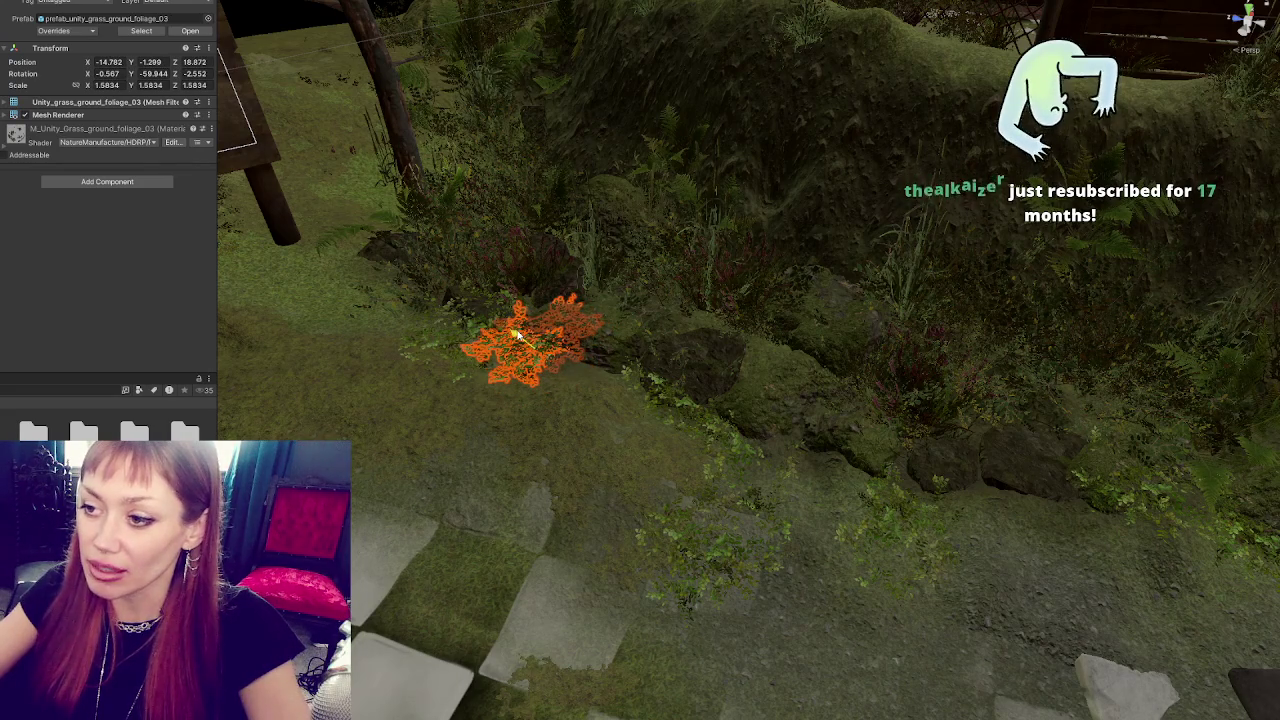
mouse_move(613, 347)
mouse_down()
mouse_move(577, 314)
mouse_move(729, 329)
mouse_move(737, 306)
mouse_move(655, 373)
mouse_up()
mouse_move(634, 300)
mouse_down()
mouse_move(457, 366)
mouse_move(400, 470)
mouse_move(544, 344)
mouse_move(546, 195)
mouse_move(708, 288)
mouse_up()
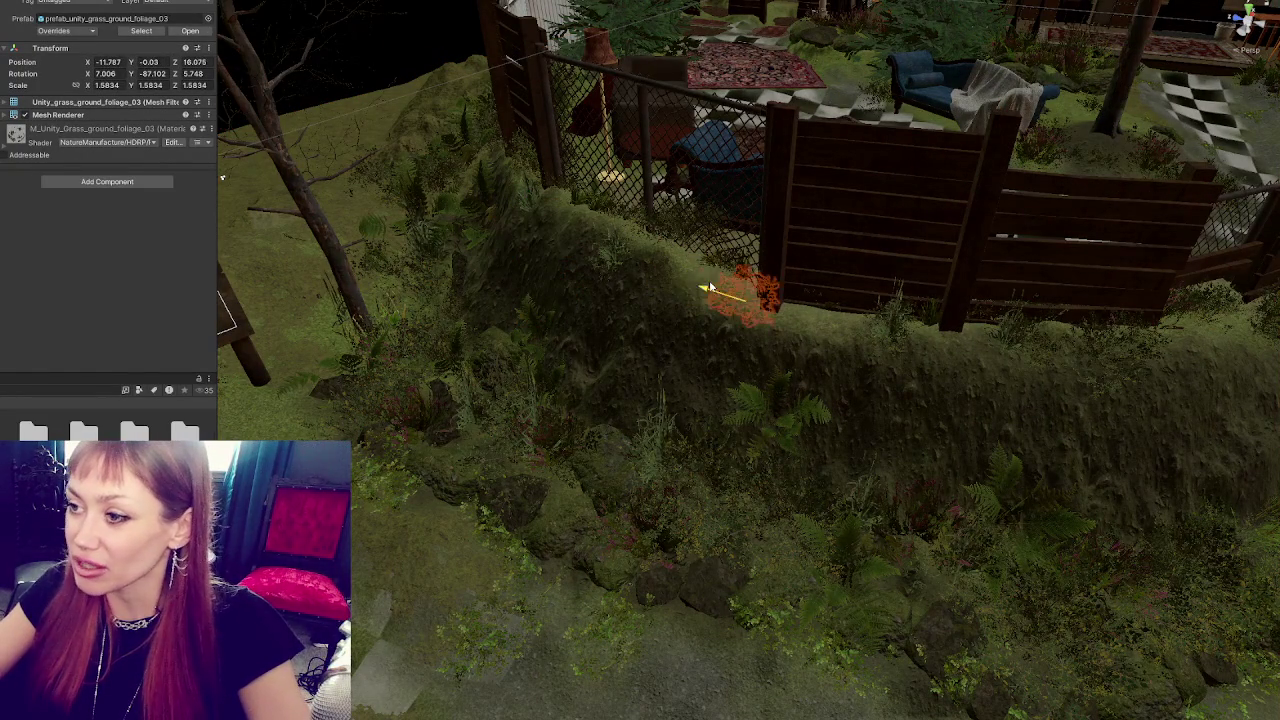
- Reselect the grass clump at the fence base and nudge it into place
click(713, 256)
click(718, 267)
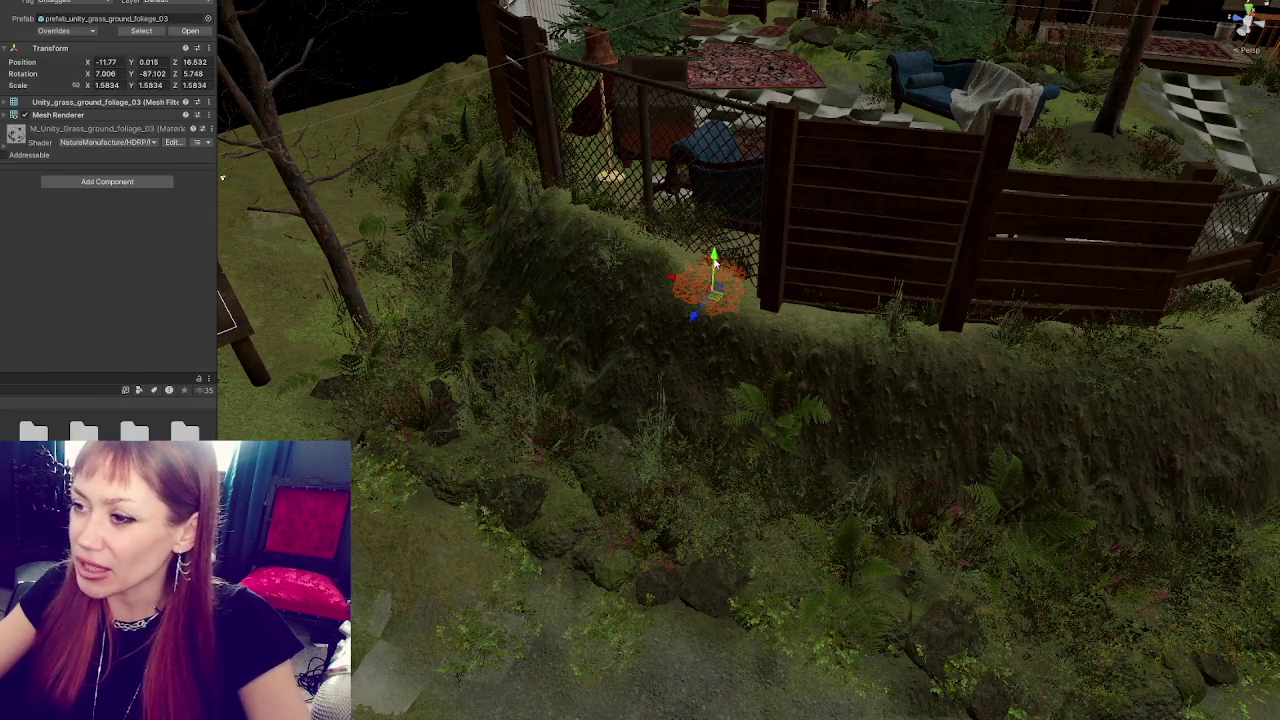
mouse_move(693, 296)
mouse_down()
mouse_move(679, 273)
mouse_move(687, 283)
mouse_up()
key(f)
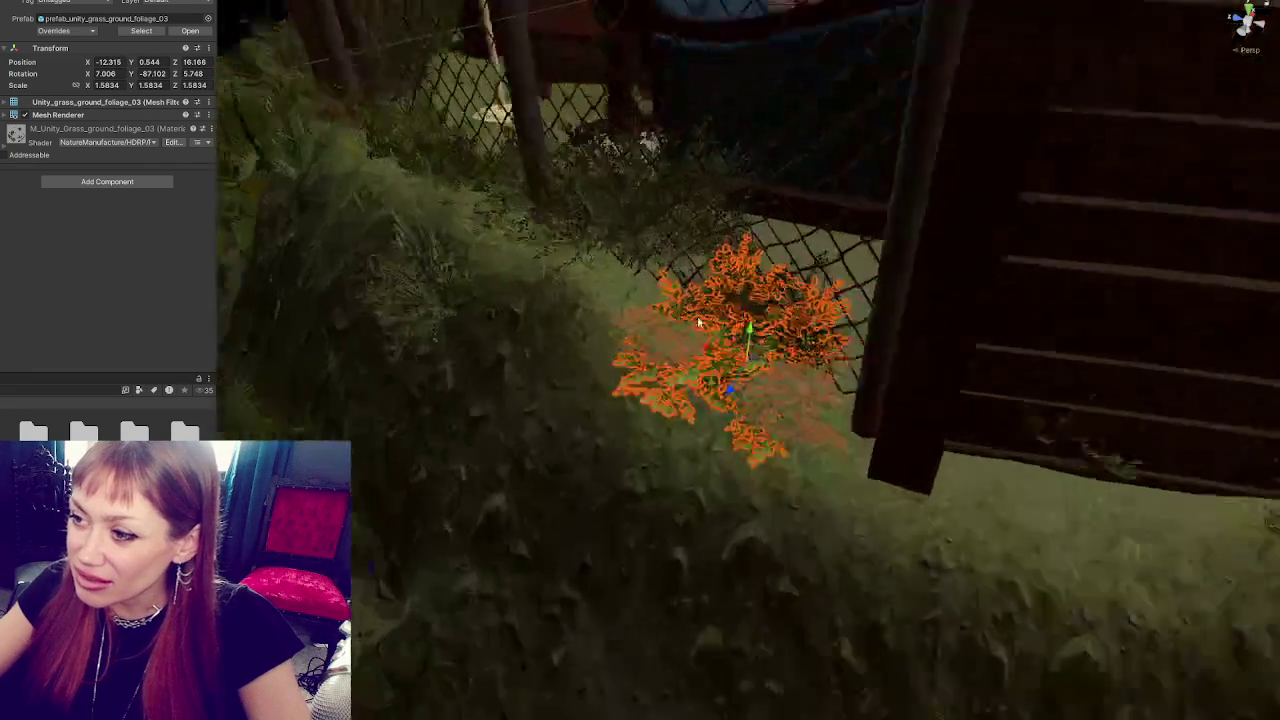
click(765, 325)
click(773, 360)
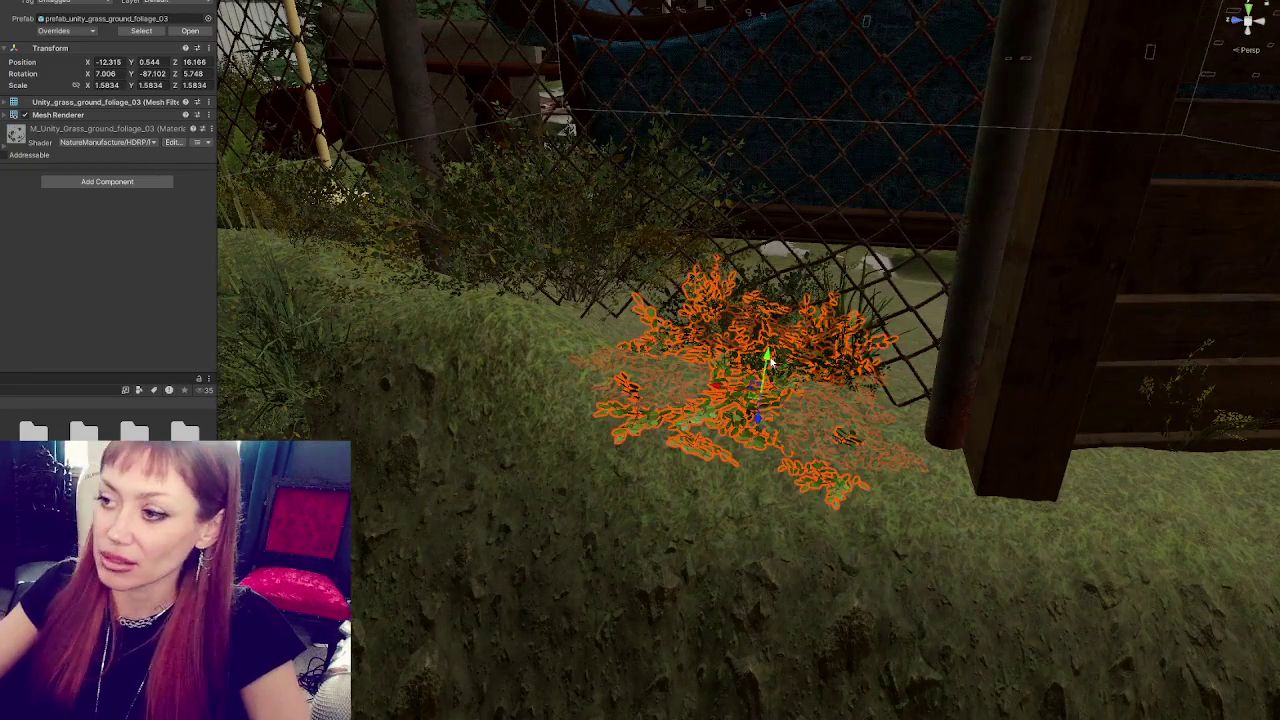
key(f)
- Tilt the grass clump to match the slope of the mossy bank
key(e)
drag(766, 403, 775, 412)
mouse_move(775, 412)
mouse_down()
mouse_move(829, 285)
mouse_move(750, 338)
mouse_move(563, 337)
mouse_move(565, 393)
mouse_move(475, 391)
mouse_move(612, 352)
mouse_move(665, 318)
mouse_move(648, 310)
mouse_up()
key(e)
key(w)
click(667, 327)
click(667, 327)
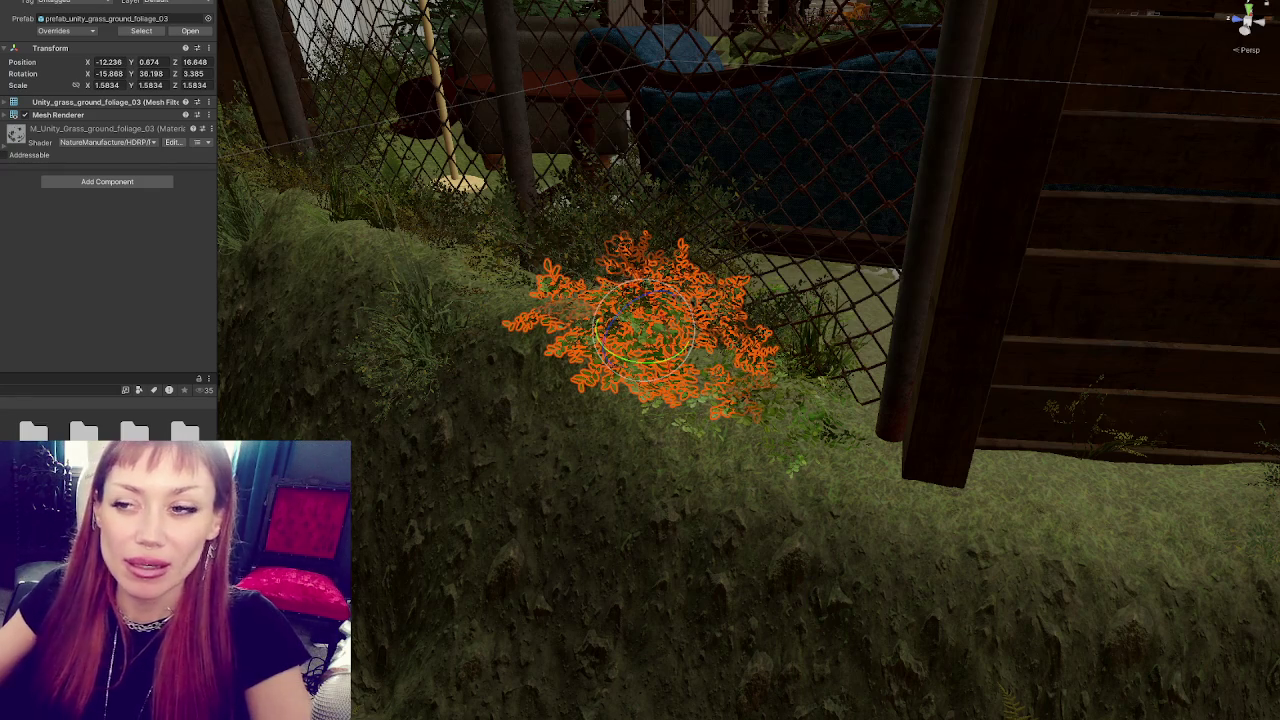
mouse_move(716, 399)
mouse_down()
mouse_move(923, 434)
mouse_move(1006, 431)
mouse_move(940, 443)
mouse_up()
- Push the clump into the chain-link fence corner by the wooden post and sink it into the bank
mouse_move(750, 422)
mouse_down()
mouse_move(742, 340)
mouse_move(763, 345)
mouse_move(463, 309)
mouse_move(600, 212)
mouse_up()
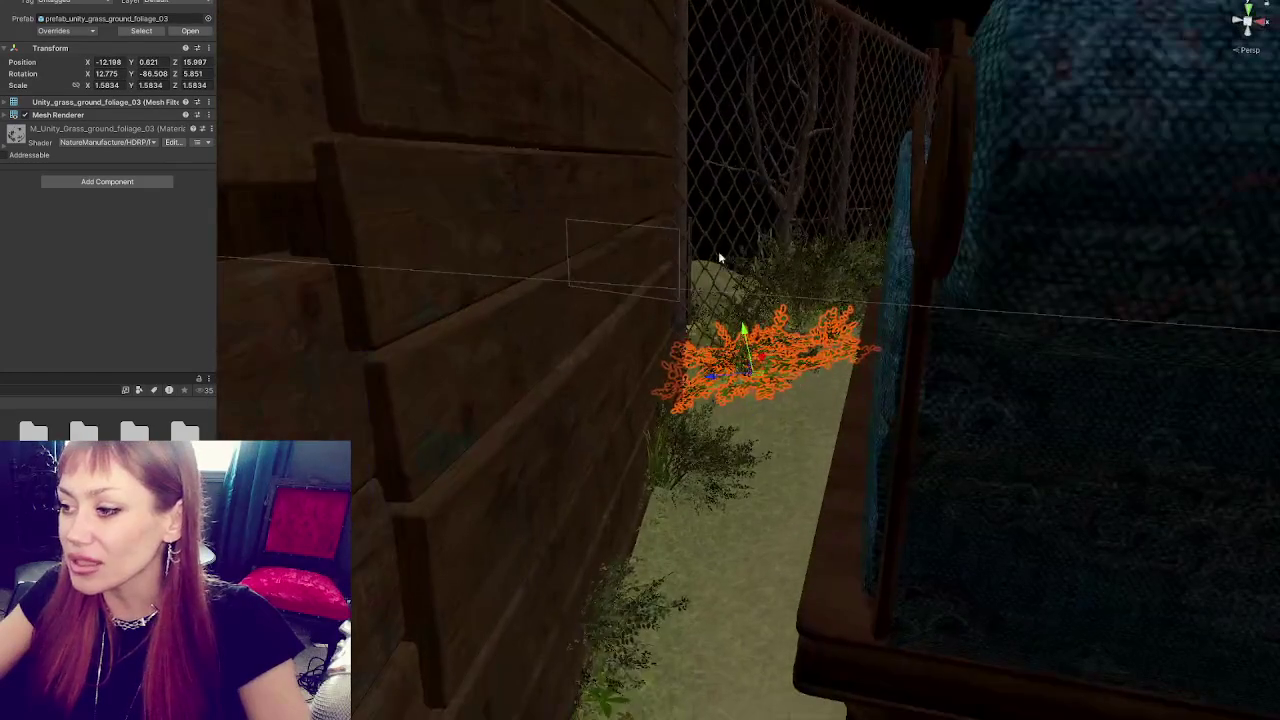
key(e)
mouse_move(790, 352)
mouse_down()
mouse_move(760, 355)
mouse_move(772, 373)
mouse_up()
scroll(760, 357, up, 5)
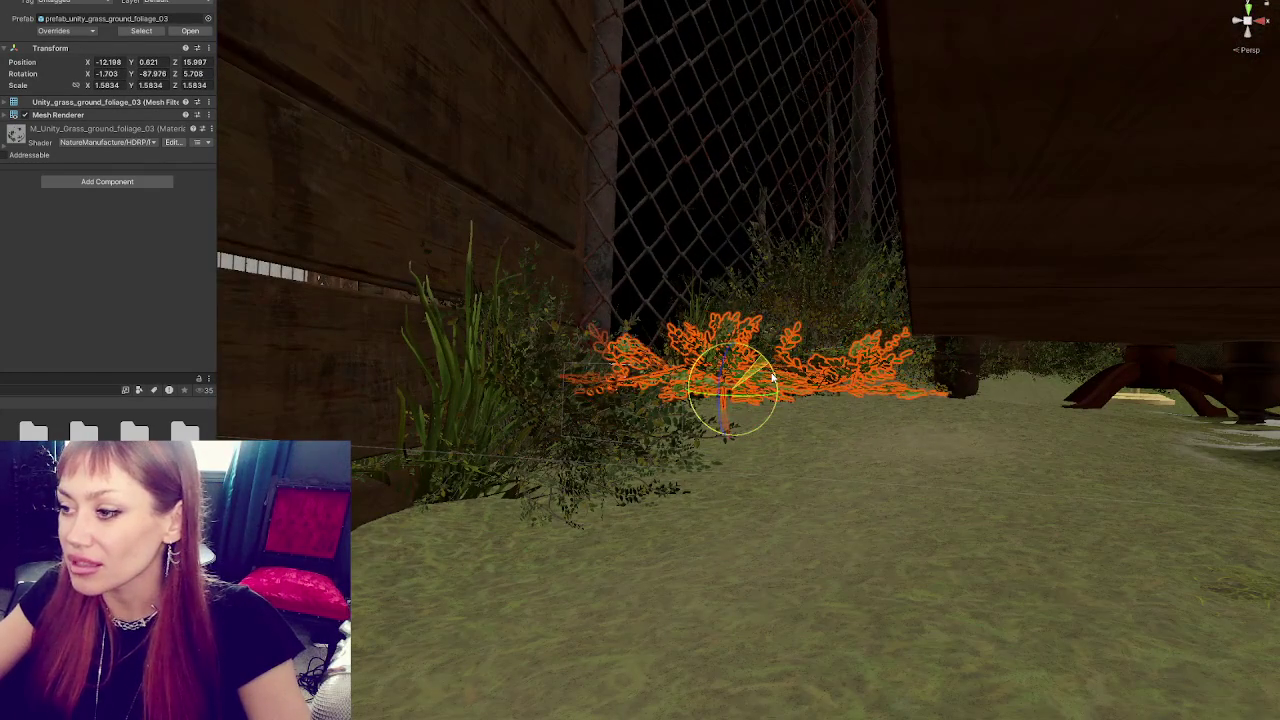
mouse_move(697, 393)
mouse_down()
mouse_move(728, 405)
mouse_move(749, 440)
mouse_move(566, 634)
mouse_move(788, 331)
mouse_up()
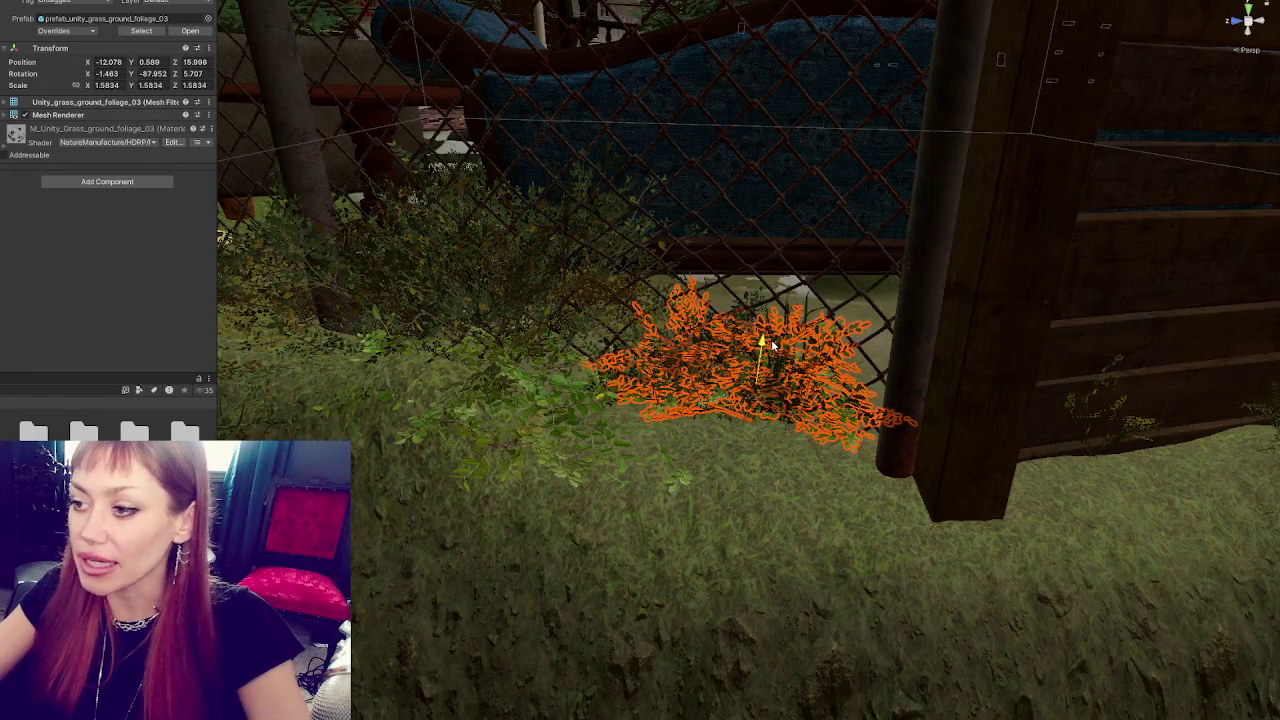
mouse_move(781, 336)
mouse_down()
mouse_move(770, 360)
mouse_move(847, 234)
mouse_up()
drag(766, 333, 766, 361)
scroll(766, 361, down, 2)
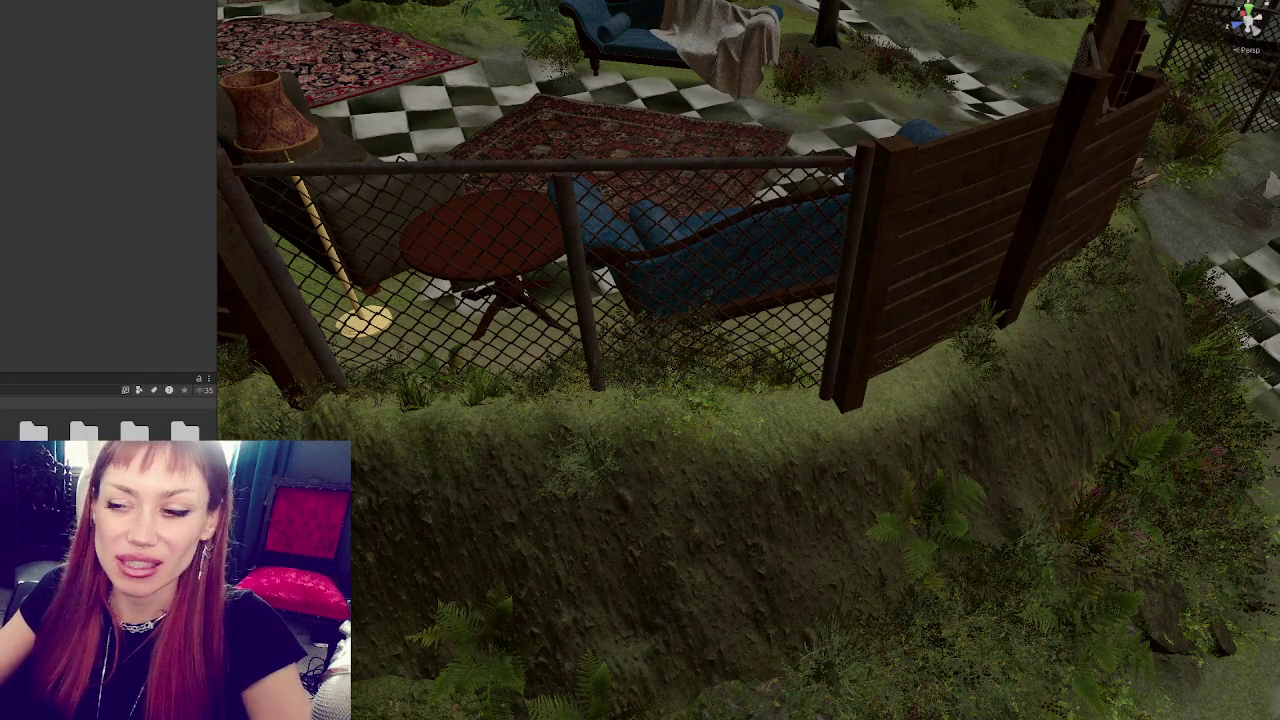
- Move the grass clump left along the chain-link fence and lower it onto the bank
click(766, 413)
key(f)
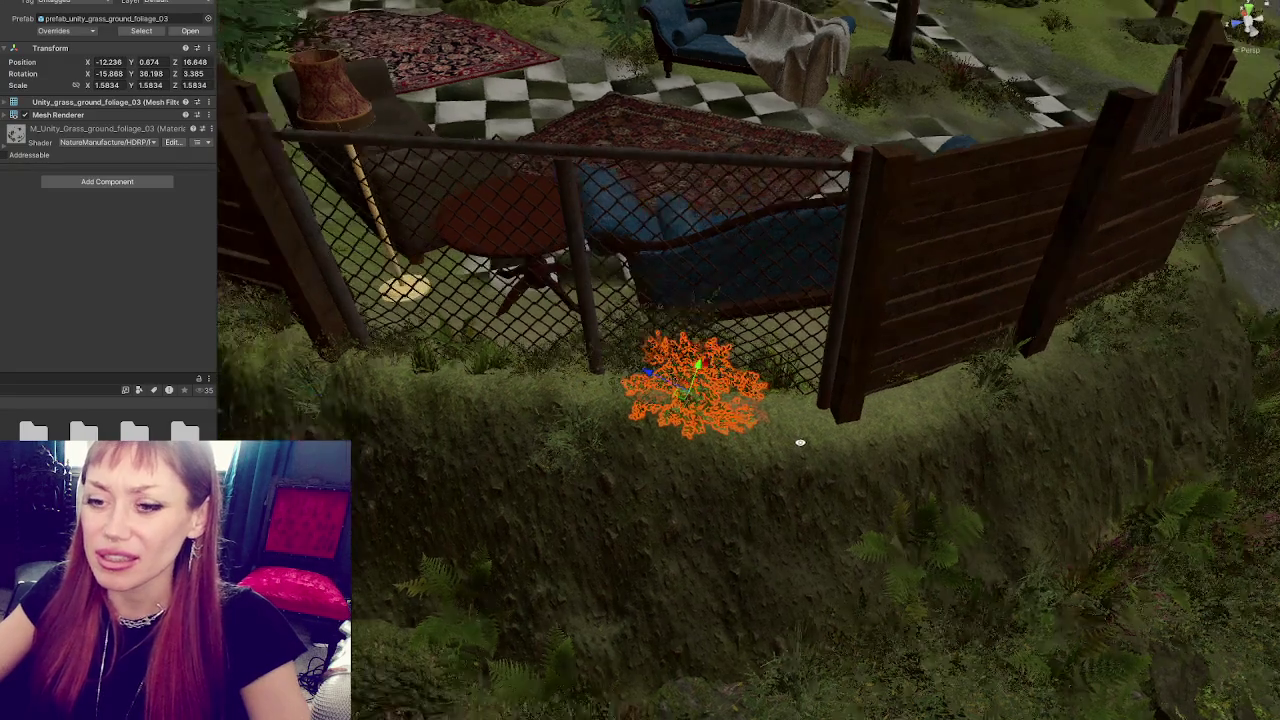
mouse_move(654, 386)
mouse_down()
mouse_move(540, 308)
mouse_move(482, 376)
mouse_up()
key(f)
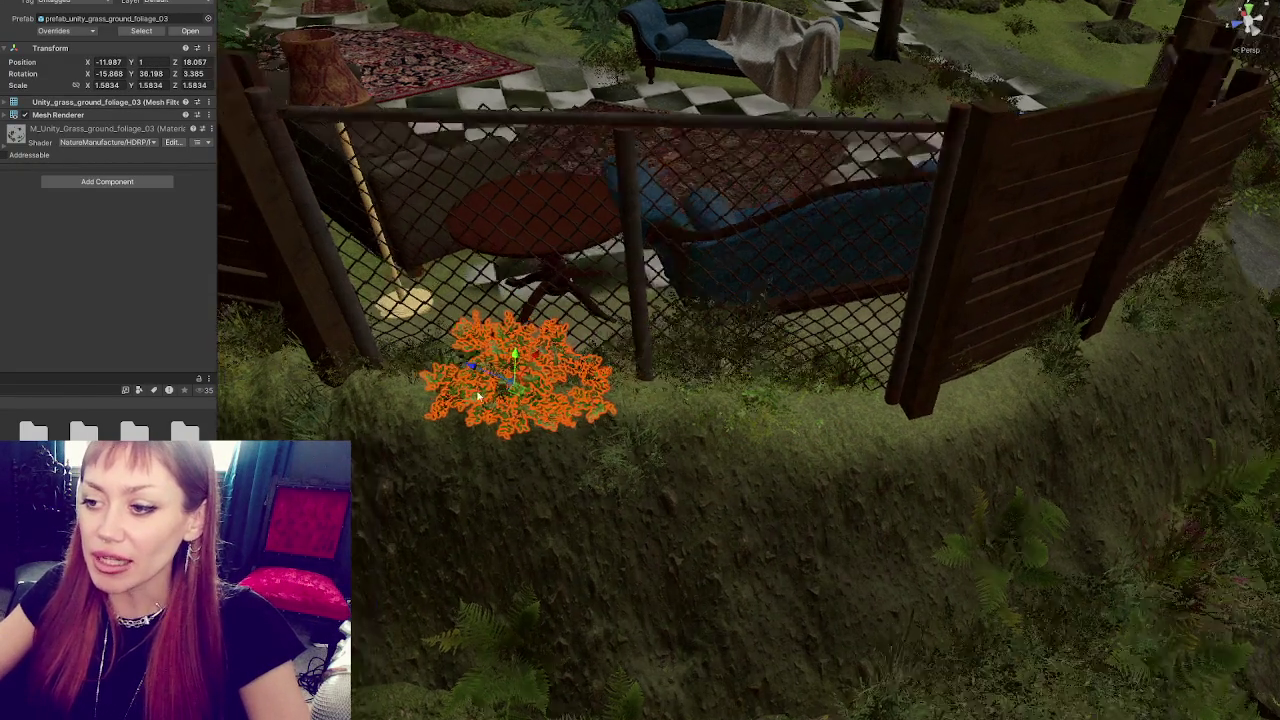
drag(739, 343, 735, 400)
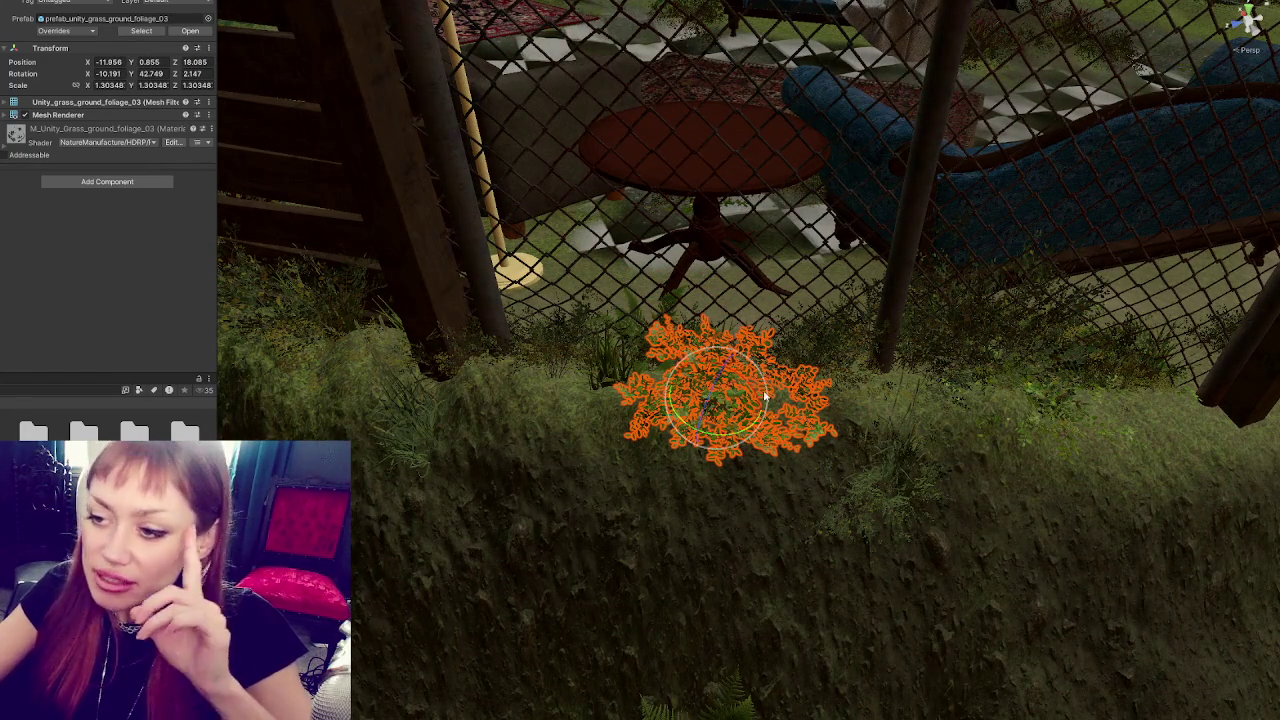
mouse_move(768, 398)
mouse_down()
mouse_move(725, 398)
mouse_move(750, 390)
mouse_move(756, 417)
mouse_move(749, 394)
mouse_move(756, 403)
mouse_move(691, 430)
mouse_move(763, 388)
mouse_move(830, 378)
mouse_move(793, 373)
mouse_up()
mouse_move(963, 398)
mouse_down()
mouse_move(930, 400)
mouse_move(940, 376)
mouse_move(587, 402)
mouse_up()
click(587, 402)
- Shift the smaller grass clump by the fence into place and start turning it
mouse_move(921, 390)
mouse_down()
mouse_move(626, 418)
mouse_move(640, 420)
mouse_up()
click(759, 443)
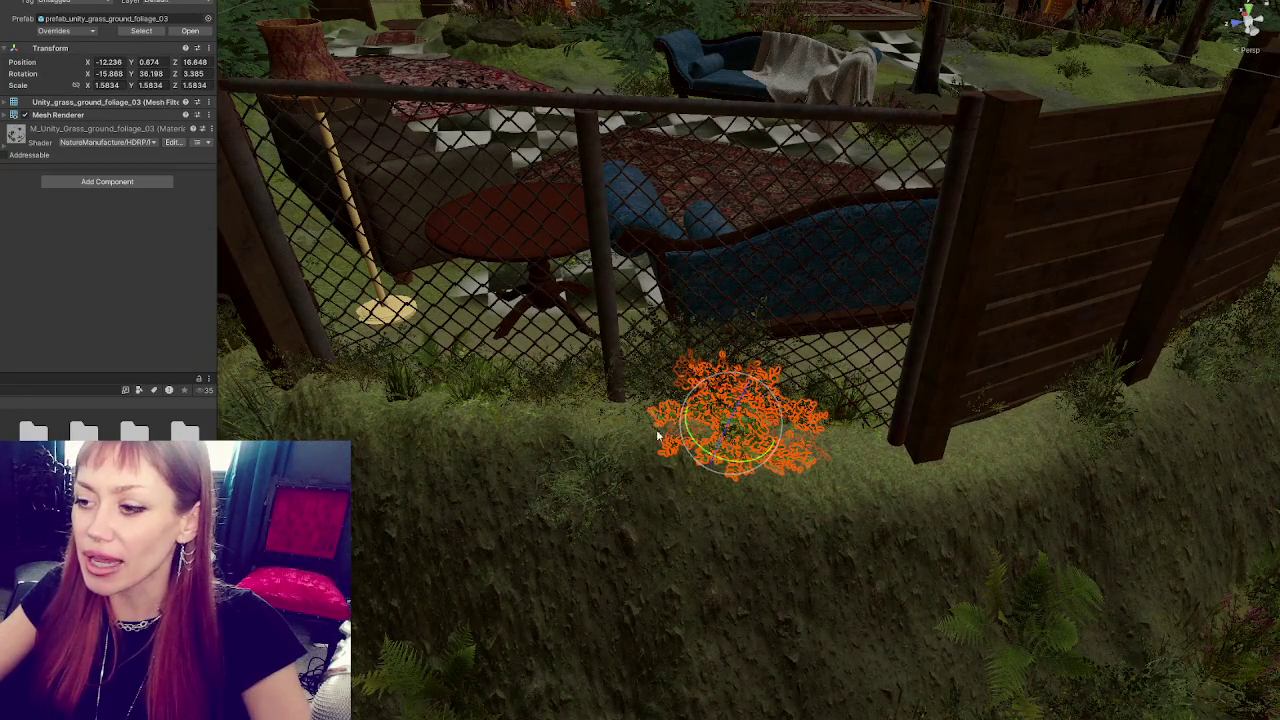
click(490, 408)
drag(490, 408, 578, 452)
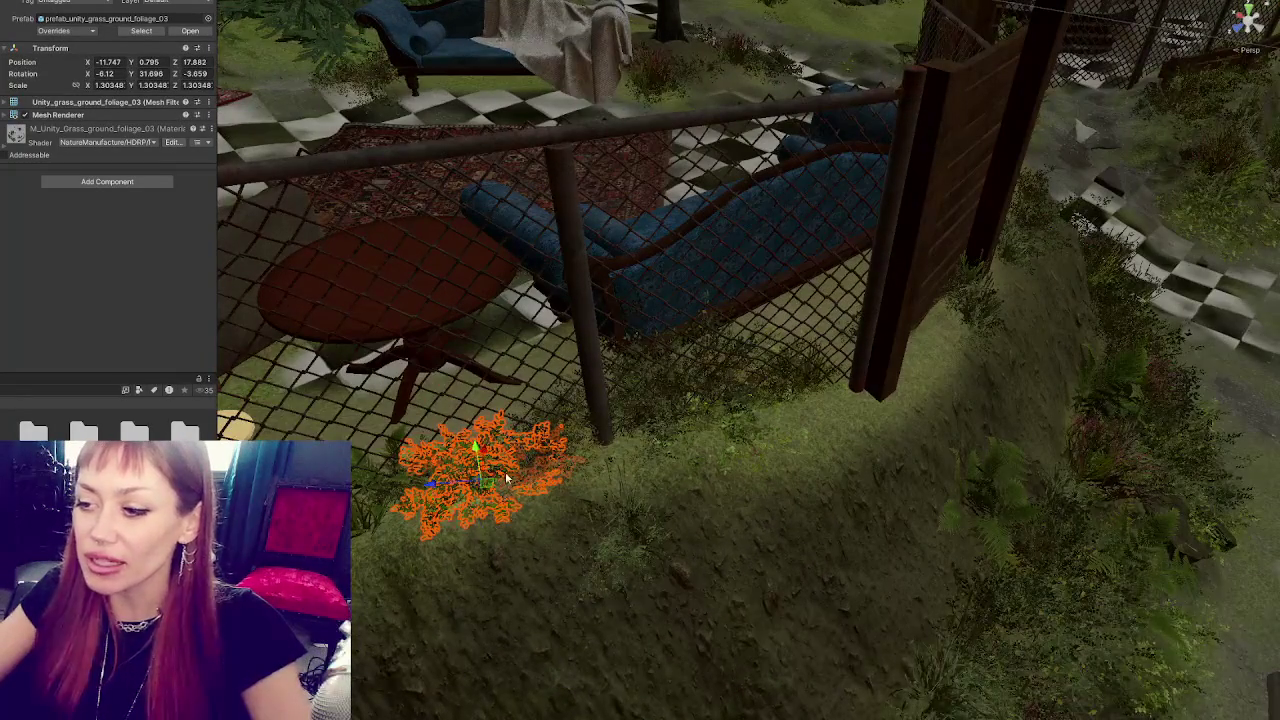
mouse_move(433, 487)
mouse_down()
mouse_move(479, 450)
mouse_move(482, 475)
mouse_move(439, 510)
mouse_move(447, 527)
mouse_move(428, 510)
mouse_move(458, 516)
mouse_move(422, 481)
mouse_up()
key(e)
key(w)
- Slide the grass clump along the fence base and rotate it to about 261°
click(405, 512)
key(e)
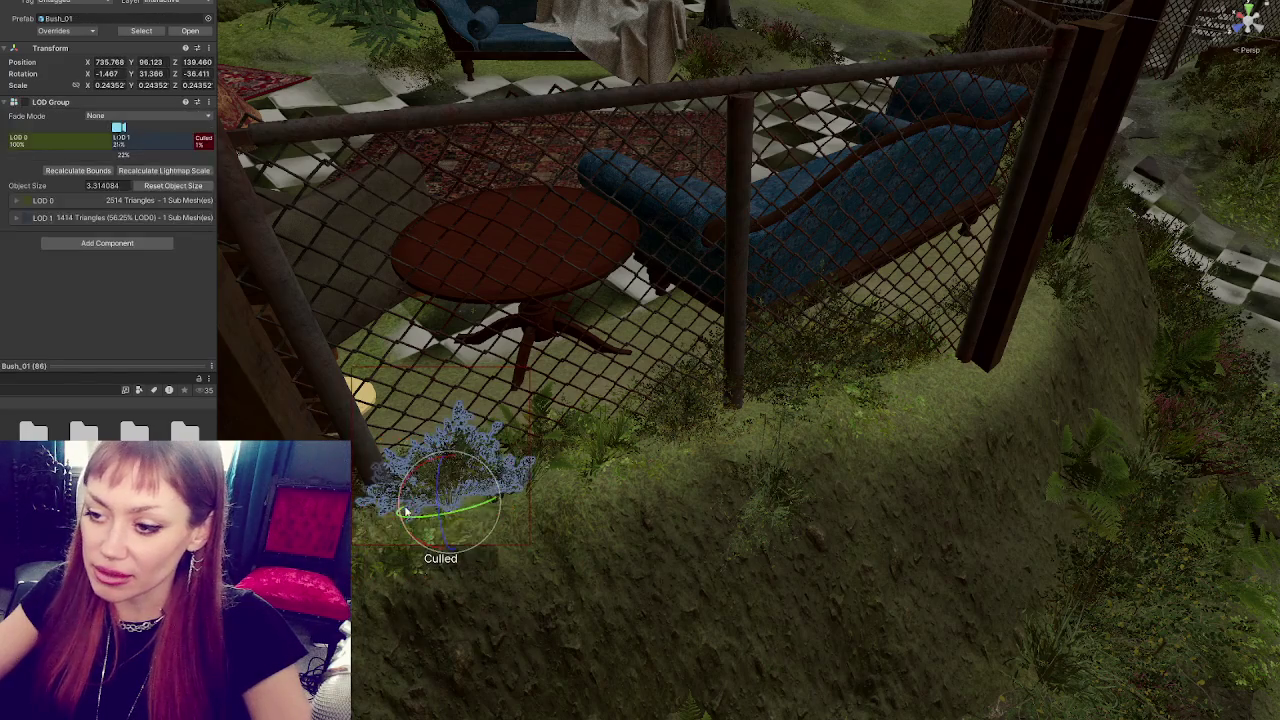
click(418, 511)
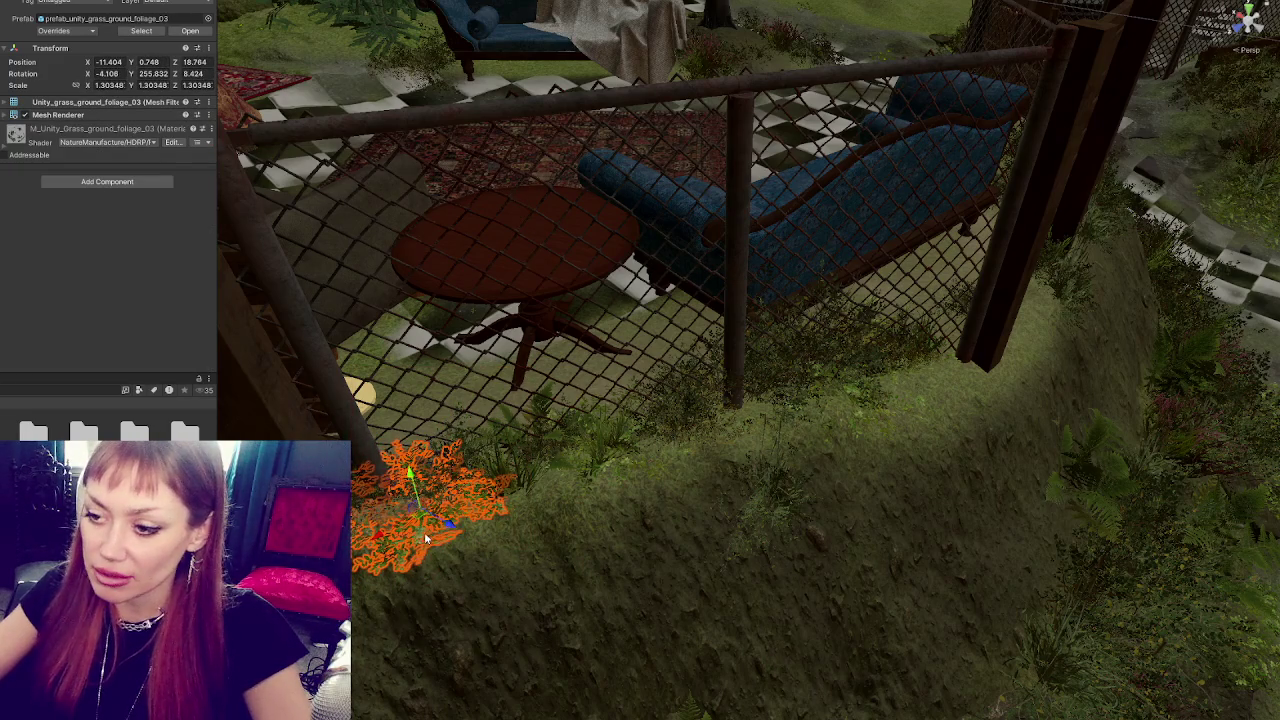
drag(389, 536, 467, 494)
key(f)
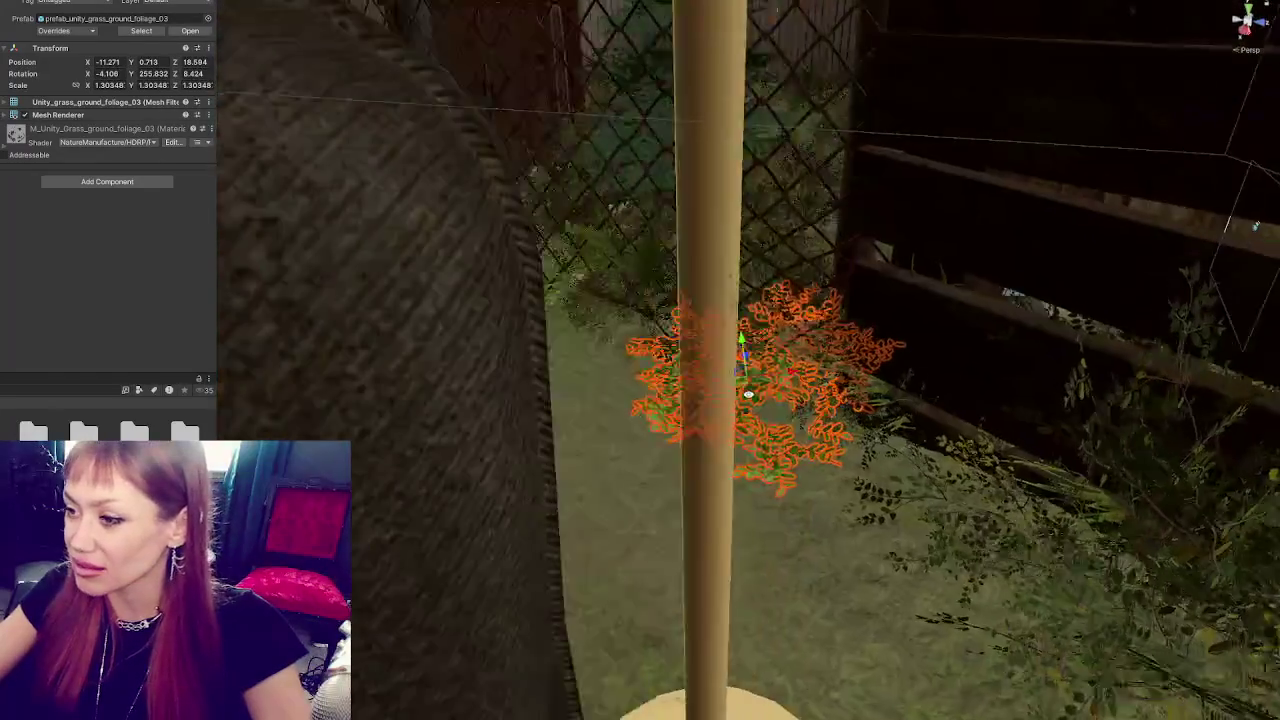
mouse_move(748, 394)
mouse_down()
mouse_move(710, 373)
mouse_move(754, 368)
mouse_move(740, 342)
mouse_up()
key(w)
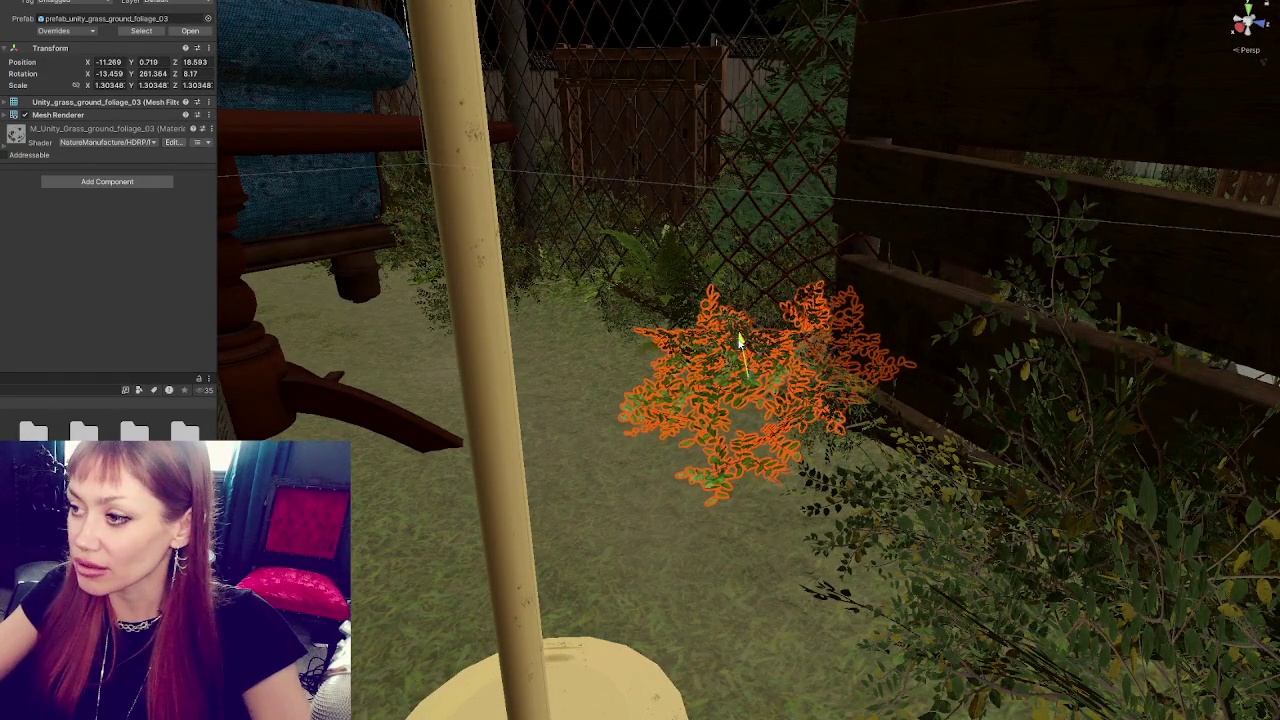
mouse_move(946, 300)
mouse_down()
mouse_move(790, 376)
mouse_move(323, 375)
mouse_move(503, 437)
mouse_move(563, 331)
mouse_move(737, 409)
mouse_move(772, 368)
mouse_move(766, 286)
mouse_move(281, 227)
mouse_move(860, 348)
mouse_move(646, 316)
mouse_move(958, 405)
mouse_move(800, 380)
mouse_move(963, 366)
mouse_move(622, 409)
mouse_up()
key(e)
click(622, 409)
- Select the larger fern and settle it onto its spot on the mossy bank
scroll(621, 370, up, 5)
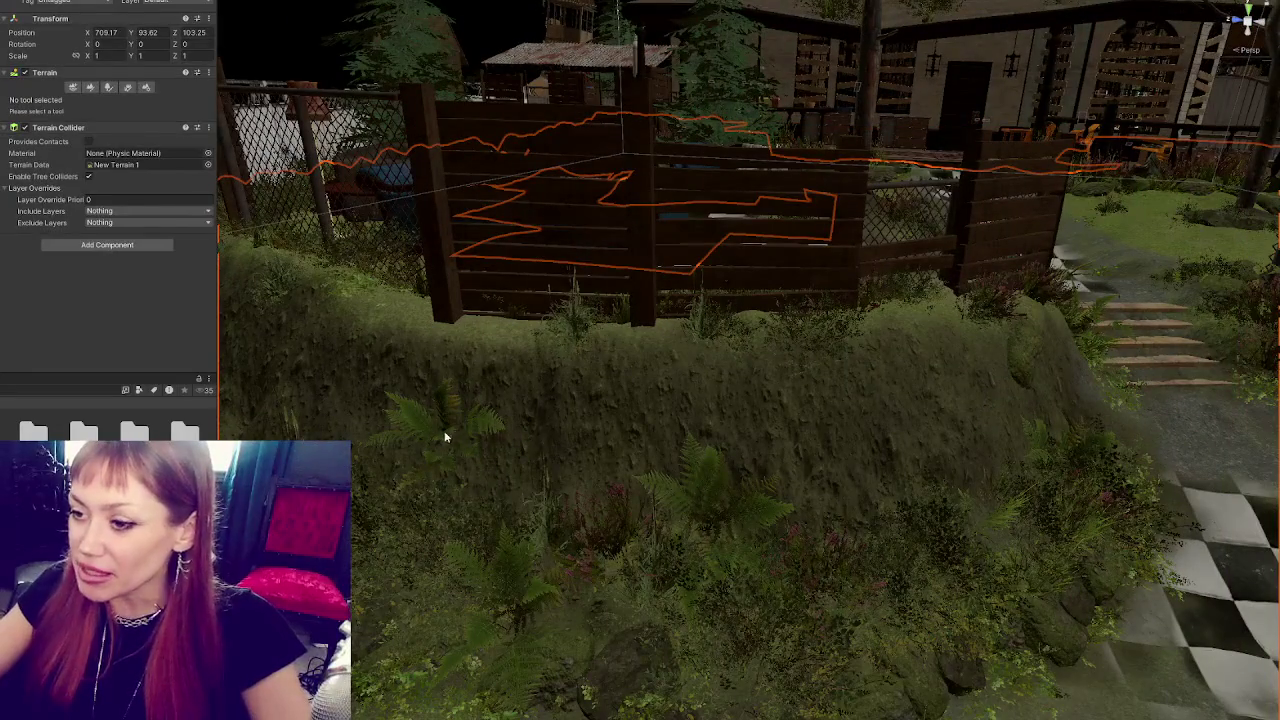
click(447, 437)
key(f)
mouse_move(447, 437)
mouse_down()
mouse_move(336, 21)
mouse_move(946, 429)
mouse_move(829, 414)
mouse_up()
click(1012, 430)
mouse_move(1013, 430)
mouse_down()
mouse_move(757, 443)
mouse_move(491, 434)
mouse_up()
click(491, 434)
drag(729, 443, 750, 466)
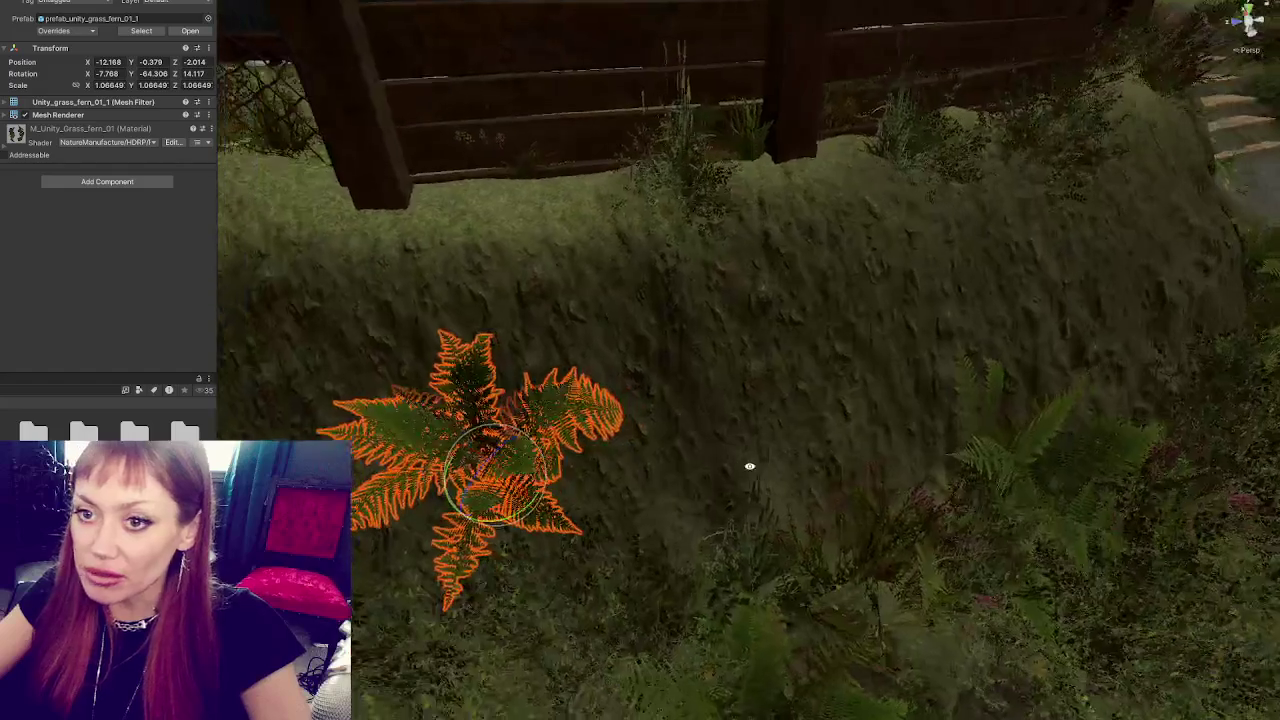
drag(915, 383, 594, 374)
click(897, 494)
mouse_move(897, 494)
mouse_down()
mouse_move(766, 500)
mouse_move(713, 467)
mouse_move(866, 329)
mouse_move(991, 343)
mouse_move(874, 406)
mouse_move(876, 460)
mouse_move(770, 418)
mouse_up()
click(713, 467)
key(ctrl+z)
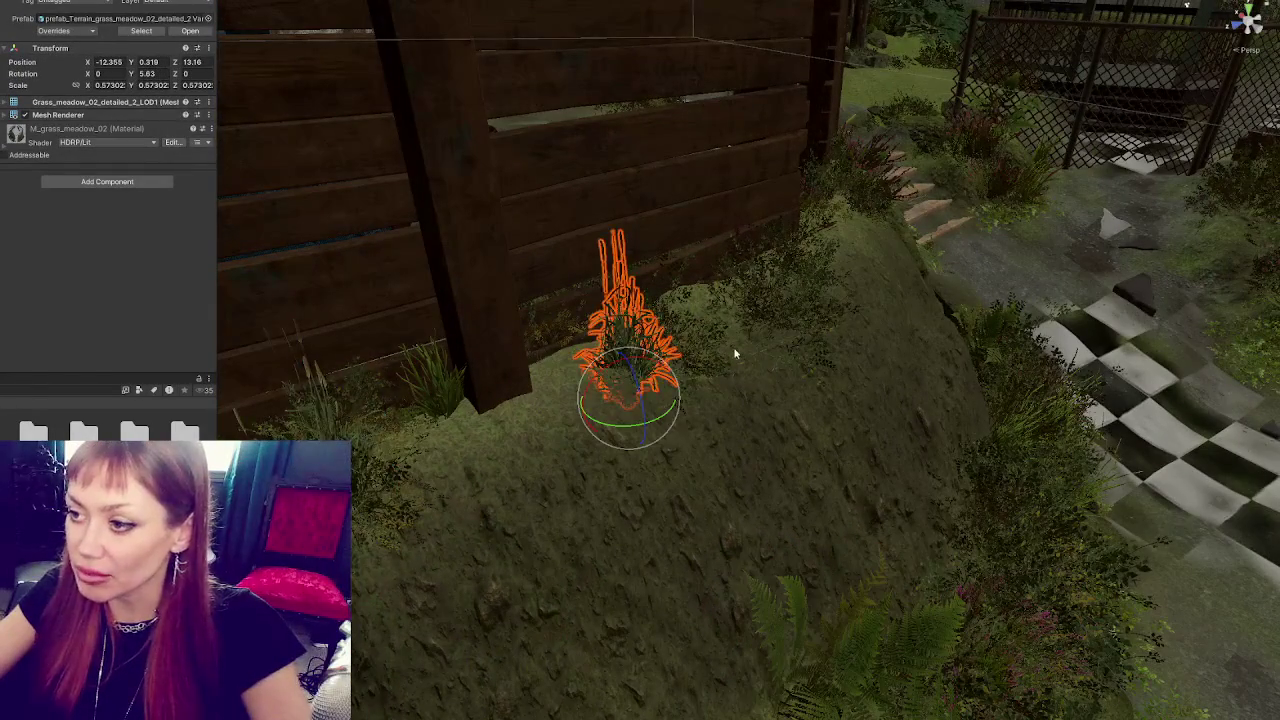
- Move the small bush to the wooden fence's foot and scale it up to 0.311541
click(720, 363)
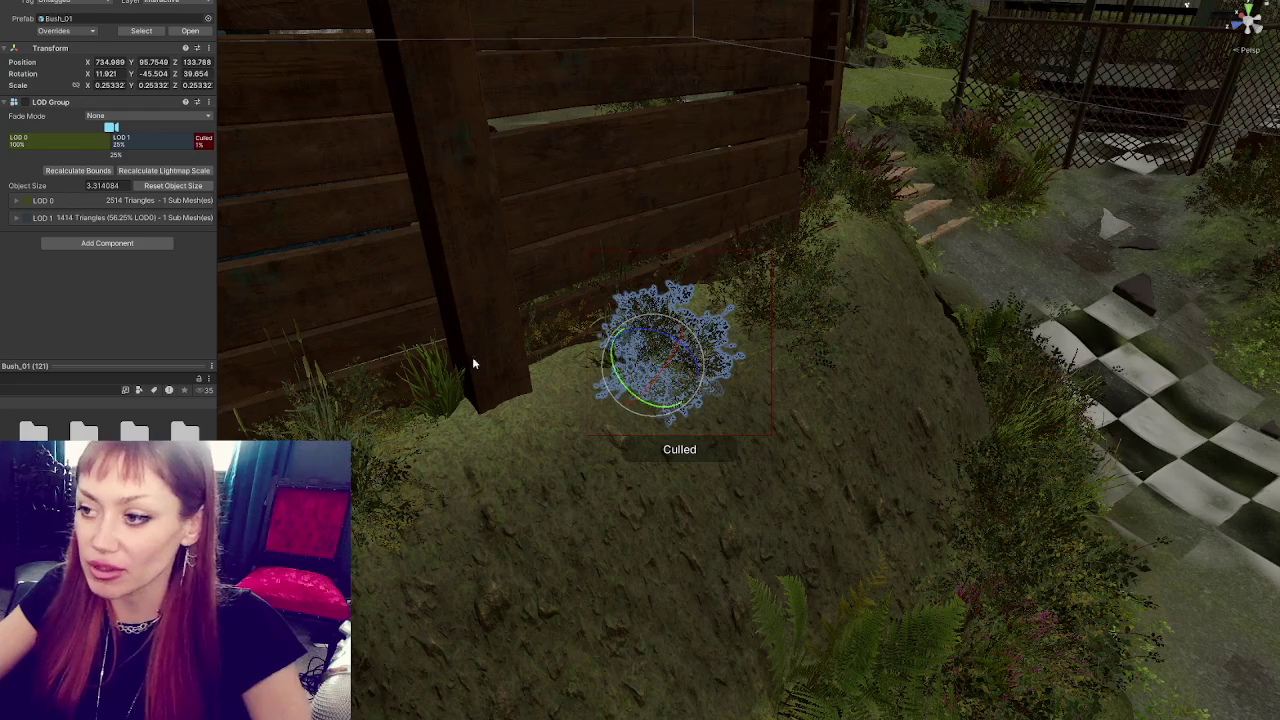
mouse_move(640, 383)
mouse_down()
mouse_move(620, 415)
mouse_move(512, 376)
mouse_move(580, 366)
mouse_move(573, 400)
mouse_move(563, 387)
mouse_move(600, 350)
mouse_move(654, 329)
mouse_move(606, 343)
mouse_move(895, 398)
mouse_move(720, 374)
mouse_move(591, 400)
mouse_move(886, 389)
mouse_move(763, 320)
mouse_move(600, 380)
mouse_move(800, 360)
mouse_move(960, 365)
mouse_up()
key(r)
click(857, 420)
click(598, 380)
click(973, 365)
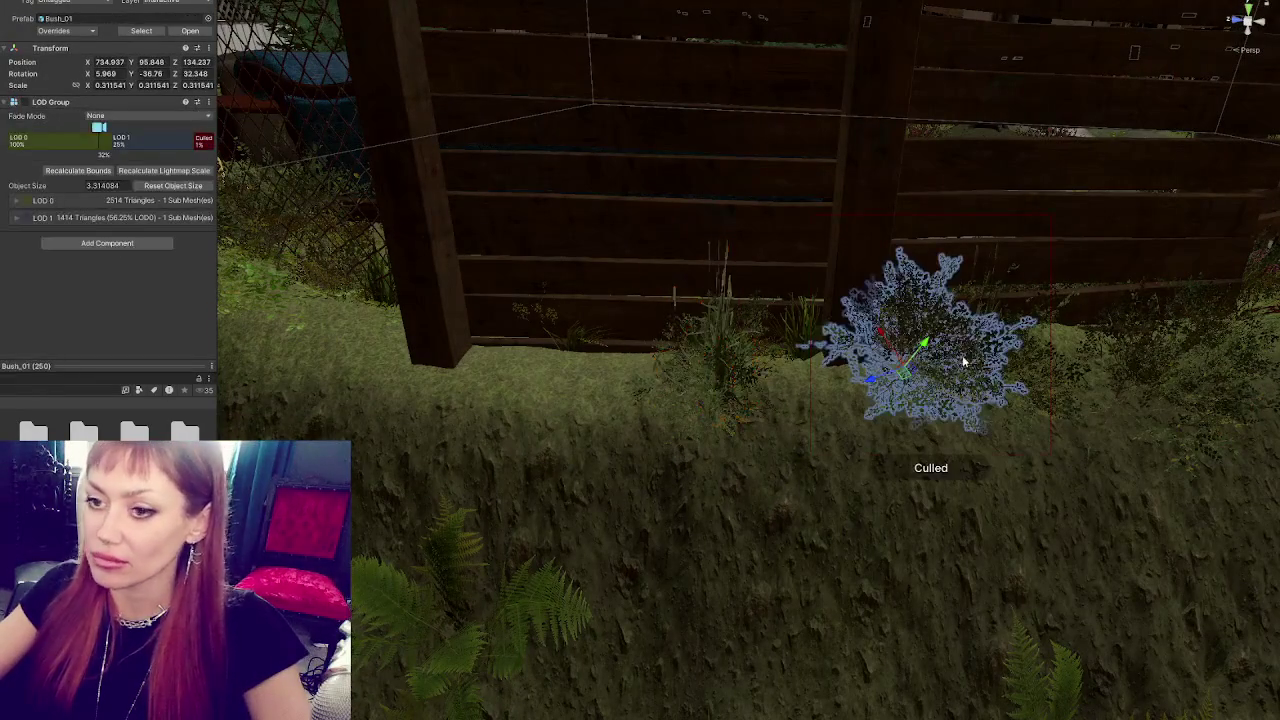